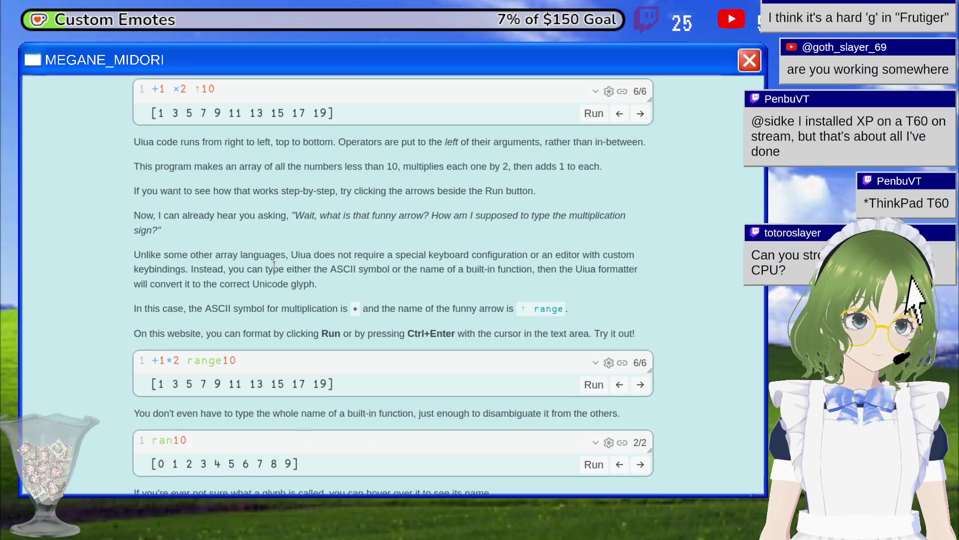
Step the first example back to ×2 ↑10, then forward again to its final +1 ×2 ↑10 stage.
{"action": "scroll", "coordinate": [274, 265], "scroll_direction": "up", "scroll_amount": 3}
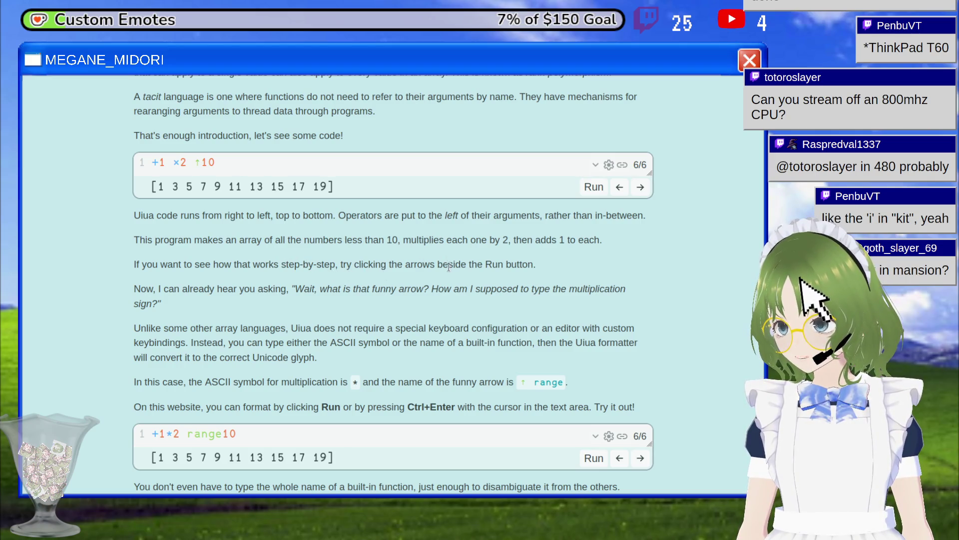
{"action": "left_click", "coordinate": [620, 187]}
{"action": "left_click", "coordinate": [620, 187]}
{"action": "left_click", "coordinate": [641, 187]}
{"action": "left_click", "coordinate": [641, 187]}
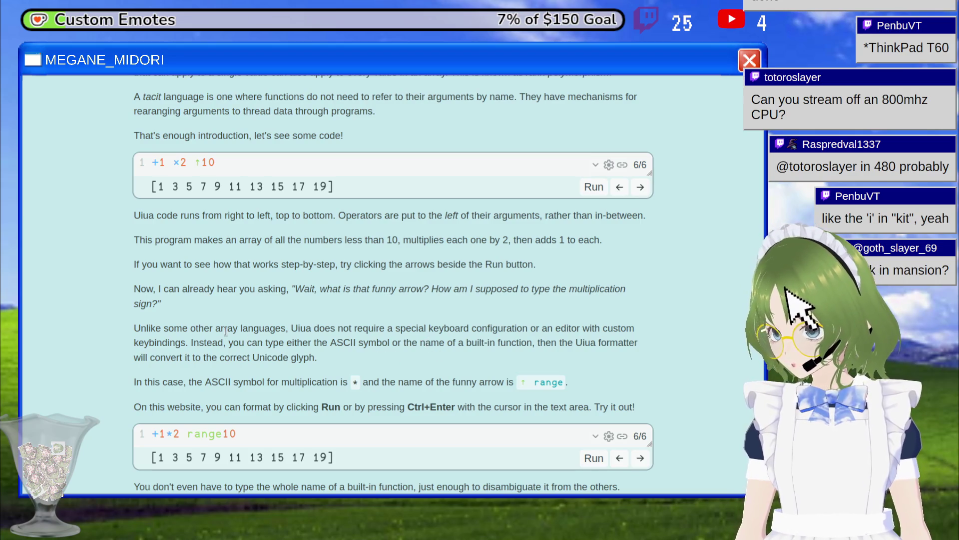
Scroll down past the ran10 example to the Arguments section's + 2 7 5 example.
{"action": "scroll", "coordinate": [257, 370], "scroll_direction": "down", "scroll_amount": 3}
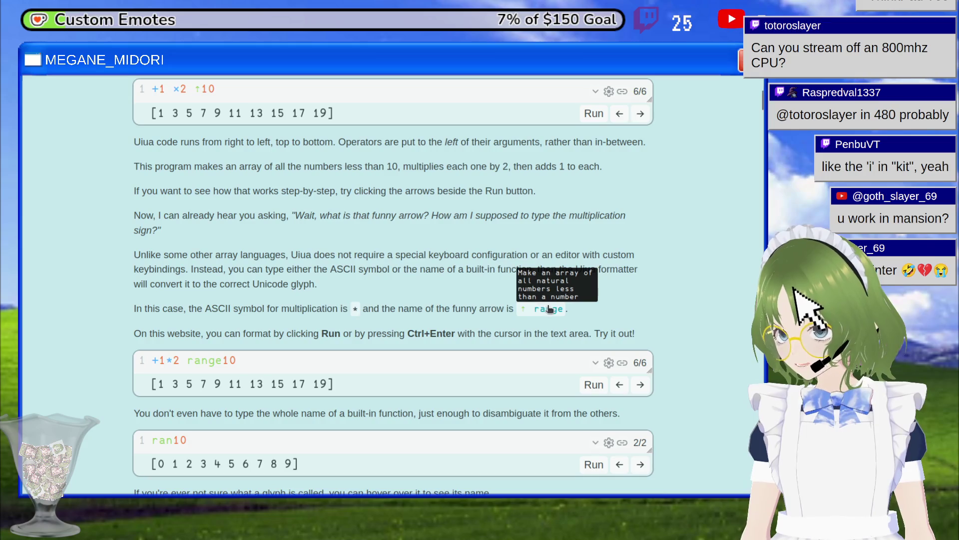
{"action": "scroll", "coordinate": [277, 353], "scroll_direction": "down", "scroll_amount": 2}
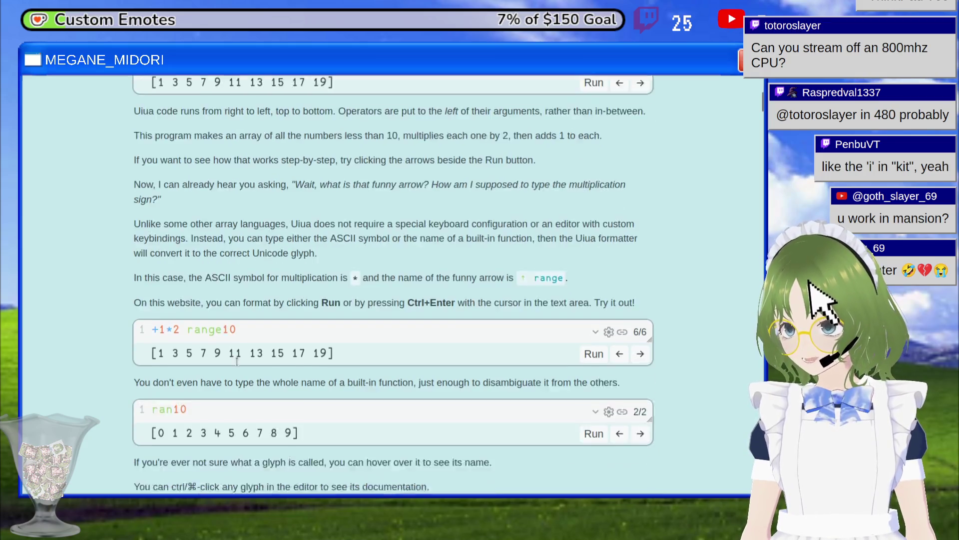
{"action": "scroll", "coordinate": [277, 343], "scroll_direction": "down", "scroll_amount": 1}
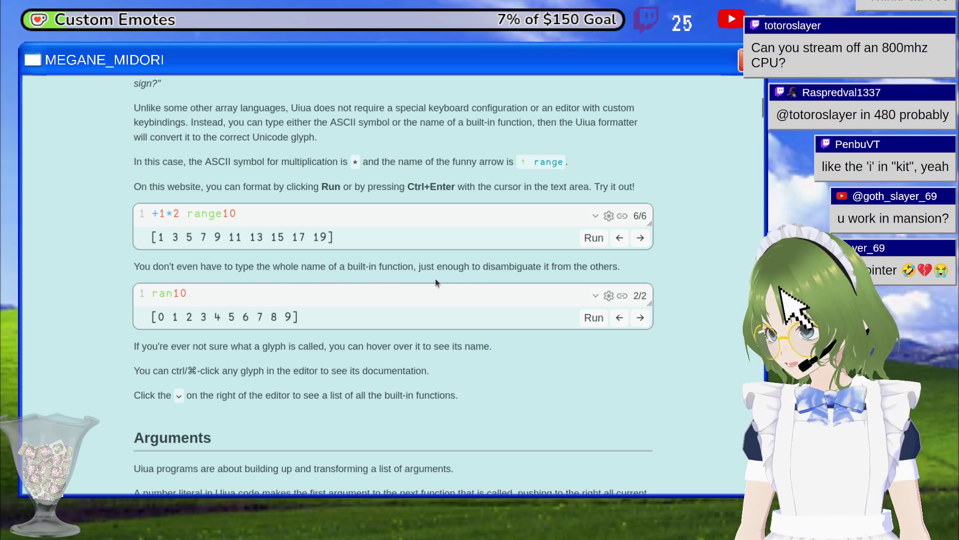
{"action": "mouse_move", "coordinate": [166, 297]}
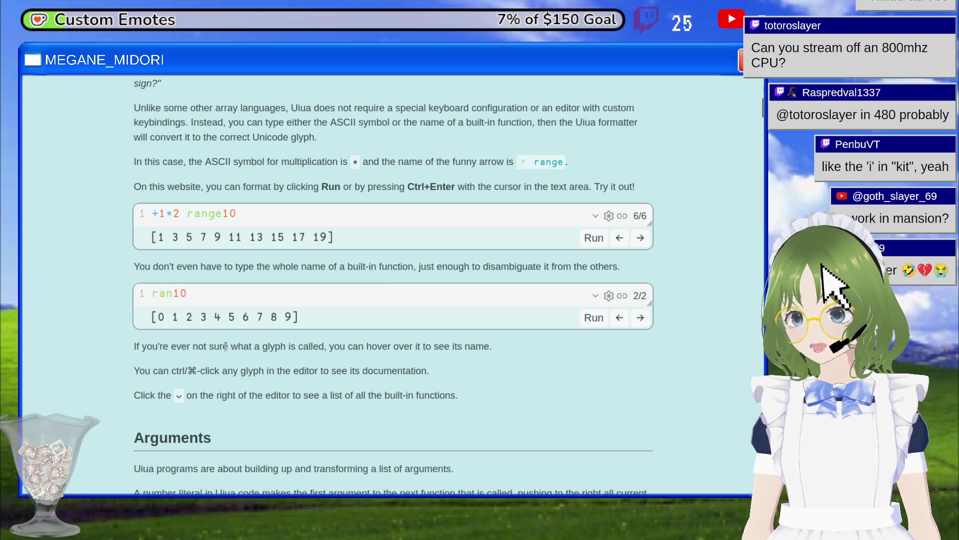
{"action": "scroll", "coordinate": [245, 358], "scroll_direction": "down", "scroll_amount": 1}
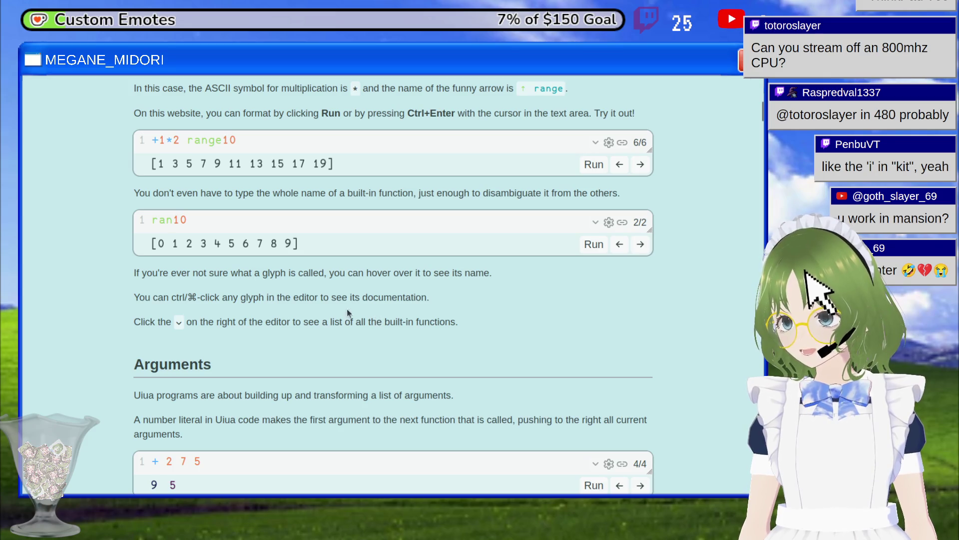
{"action": "scroll", "coordinate": [214, 242], "scroll_direction": "down", "scroll_amount": 3}
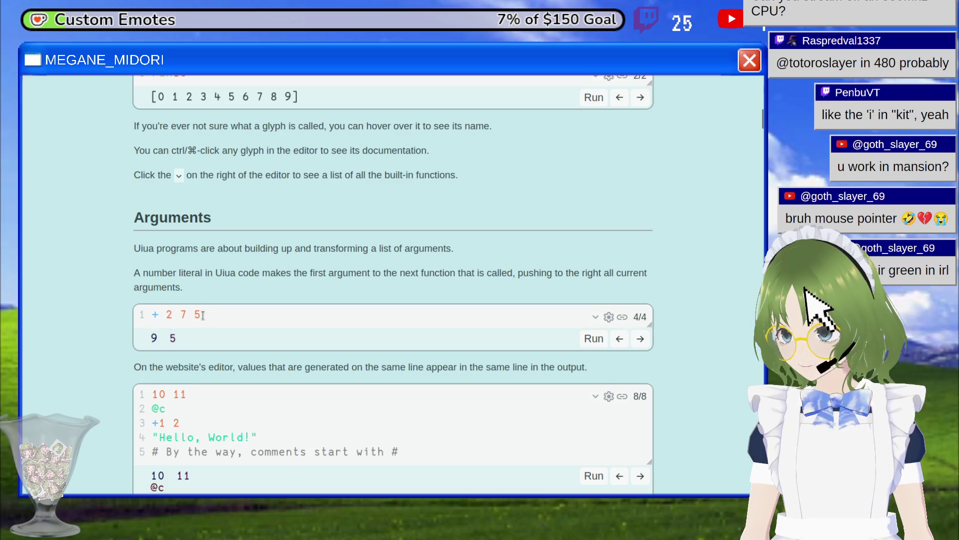
Select + 2 7 in the + 2 7 5 code, deselect, and scroll to the multi-line example.
{"action": "mouse_move", "coordinate": [153, 317]}
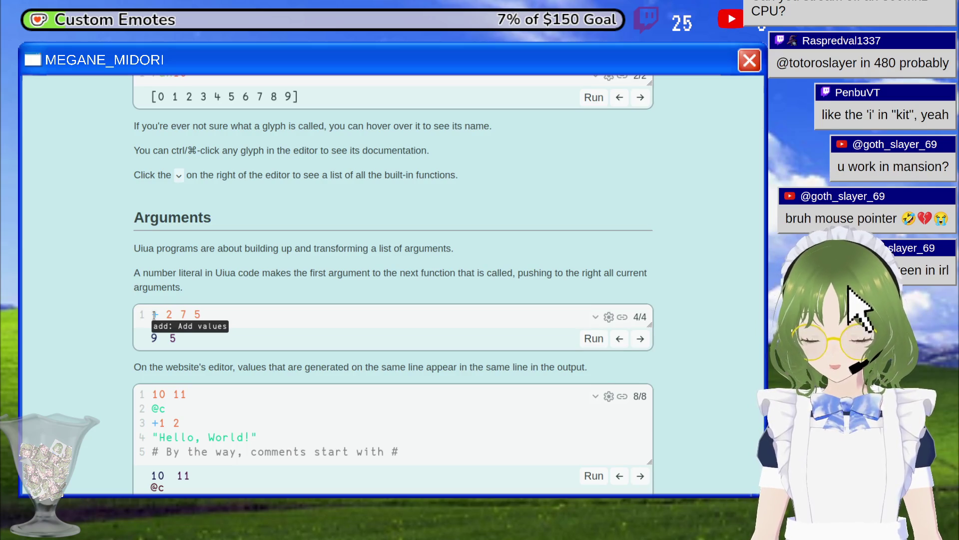
{"action": "left_click", "coordinate": [197, 314]}
{"action": "left_click_drag", "start_coordinate": [188, 314], "coordinate": [136, 320]}
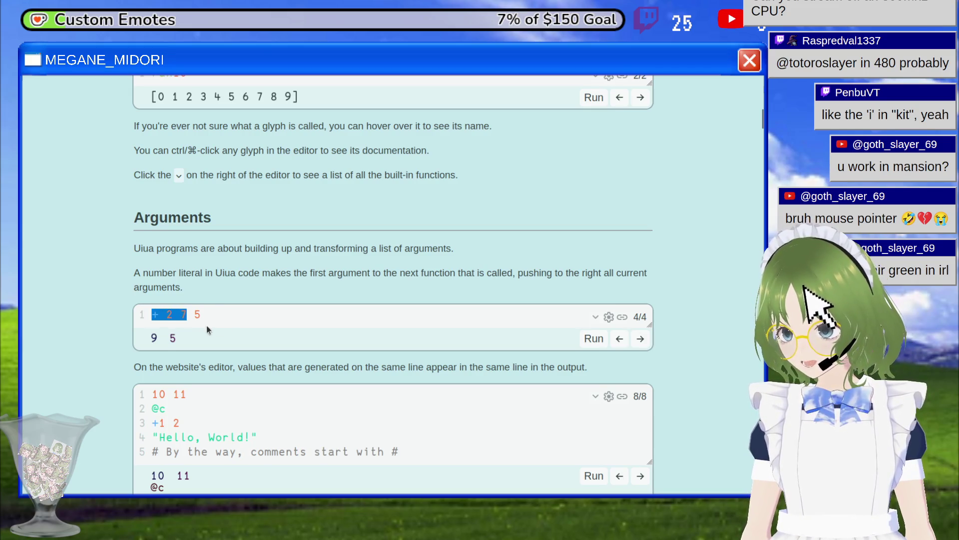
{"action": "left_click", "coordinate": [202, 315]}
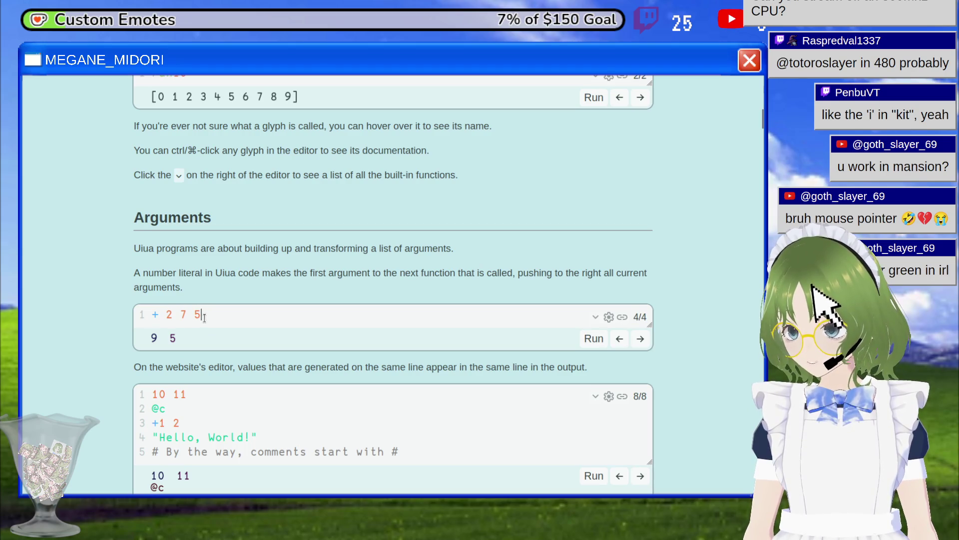
{"action": "scroll", "coordinate": [215, 300], "scroll_direction": "down", "scroll_amount": 3}
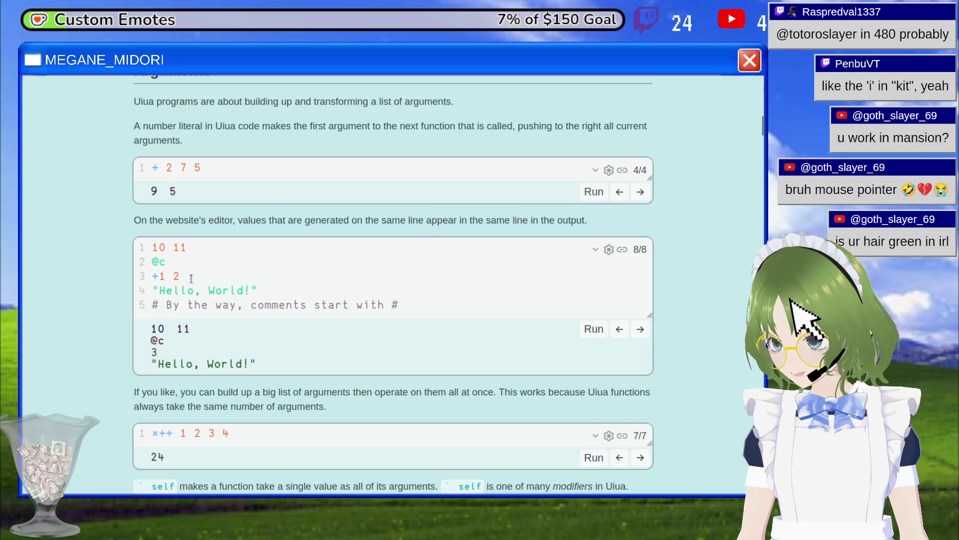
Select the comment line in the Hello, World! example, deselect, and scroll down toward ×++ 1 2 3 4.
{"action": "double_click", "coordinate": [185, 300]}
{"action": "left_click", "coordinate": [179, 279]}
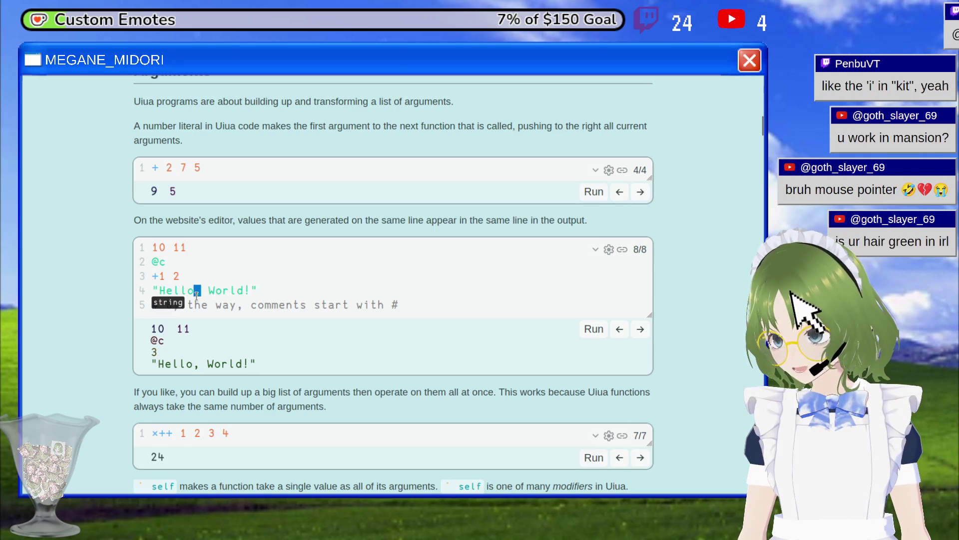
{"action": "triple_click", "coordinate": [289, 302]}
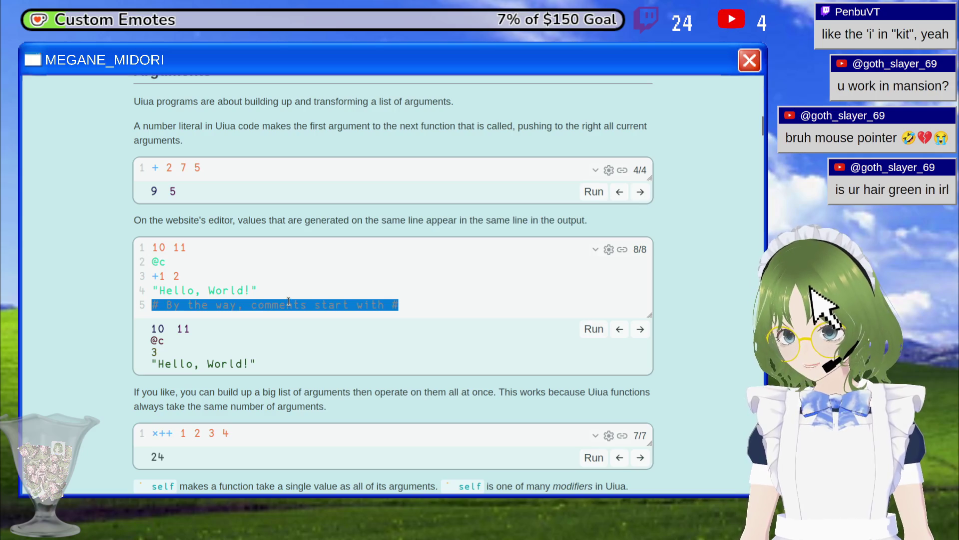
{"action": "left_click", "coordinate": [287, 285]}
{"action": "scroll", "coordinate": [287, 287], "scroll_direction": "down", "scroll_amount": 3}
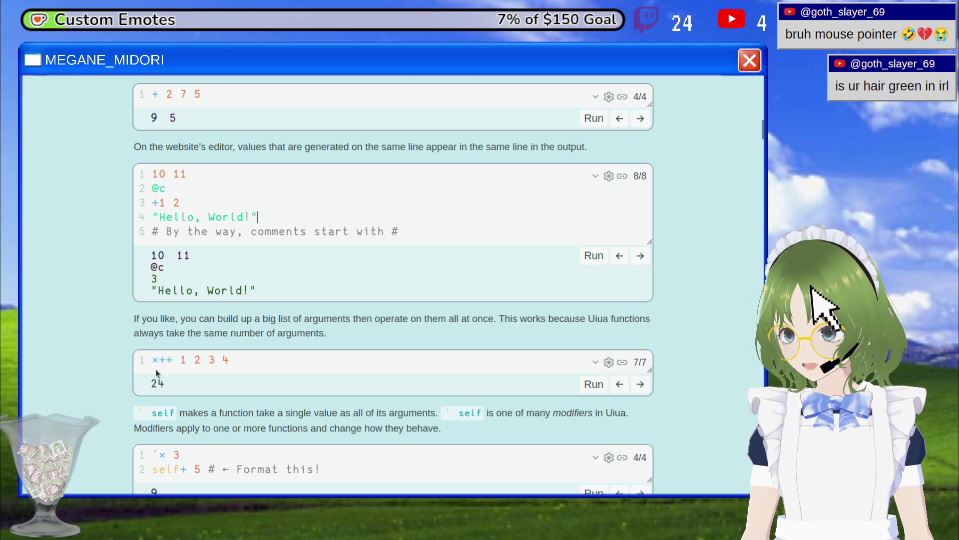
Select parts of the ×++ 1 2 3 4 code (1 2 3 4, 1 2, 1 2 3) and move the caret between glyphs.
{"action": "mouse_move", "coordinate": [163, 356]}
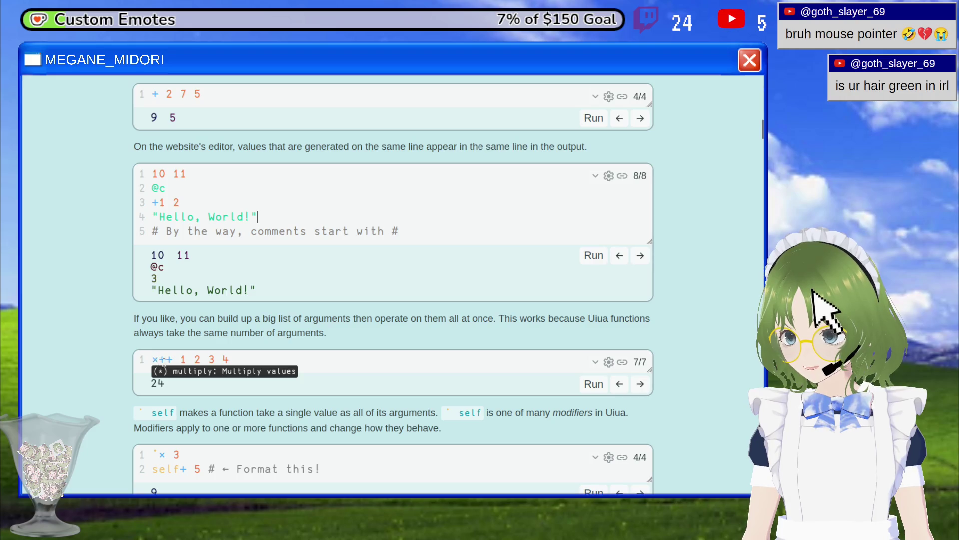
{"action": "left_click", "coordinate": [225, 359]}
{"action": "left_click_drag", "start_coordinate": [225, 360], "coordinate": [179, 360]}
{"action": "left_click", "coordinate": [159, 360]}
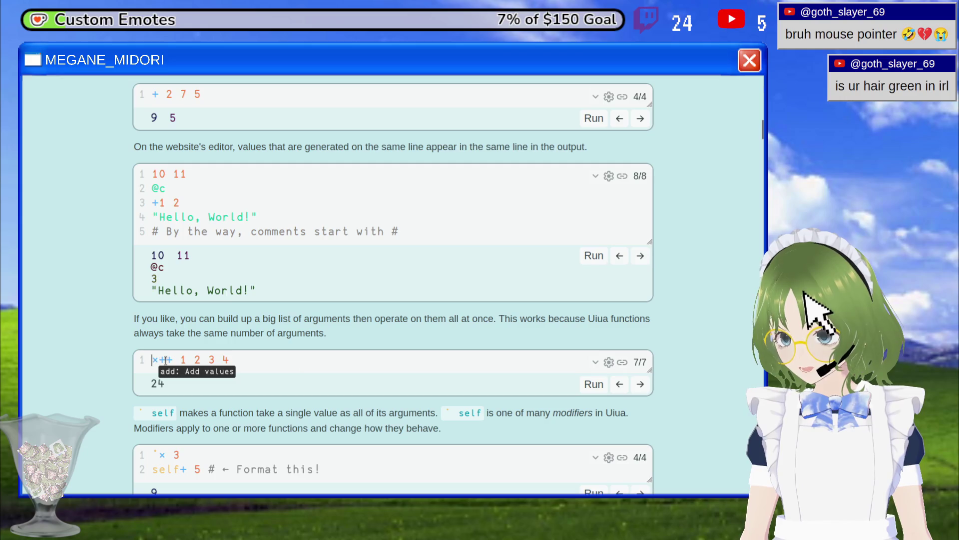
{"action": "left_click", "coordinate": [166, 361]}
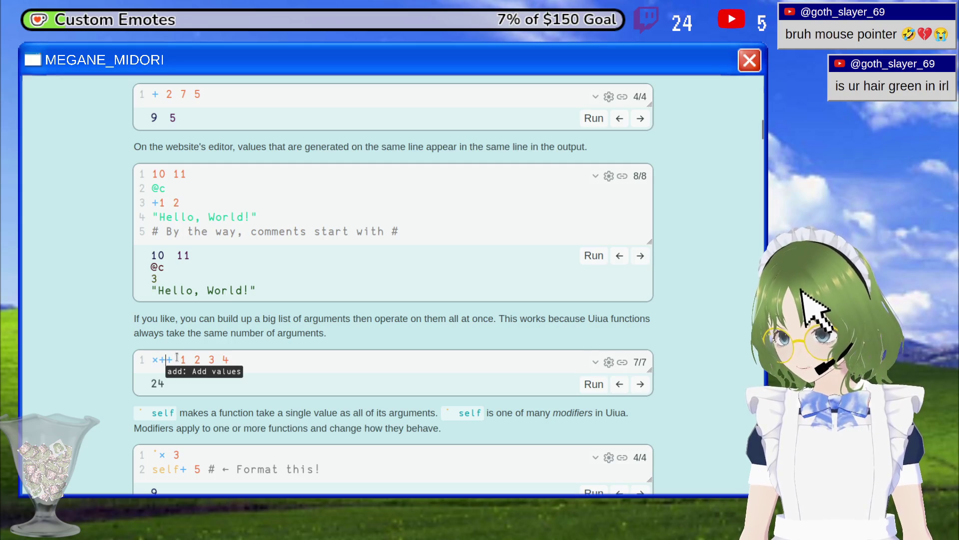
{"action": "left_click_drag", "start_coordinate": [180, 359], "coordinate": [199, 359]}
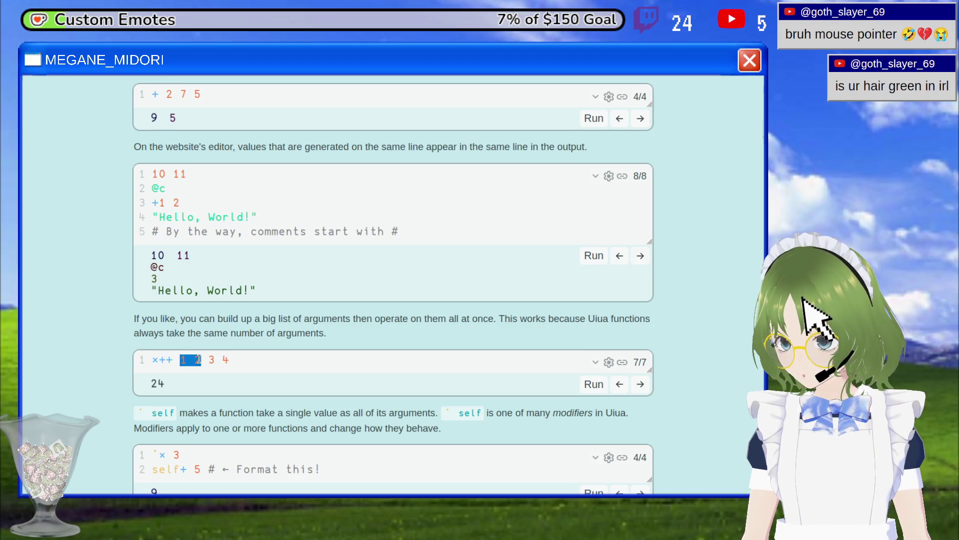
{"action": "left_click", "coordinate": [199, 360]}
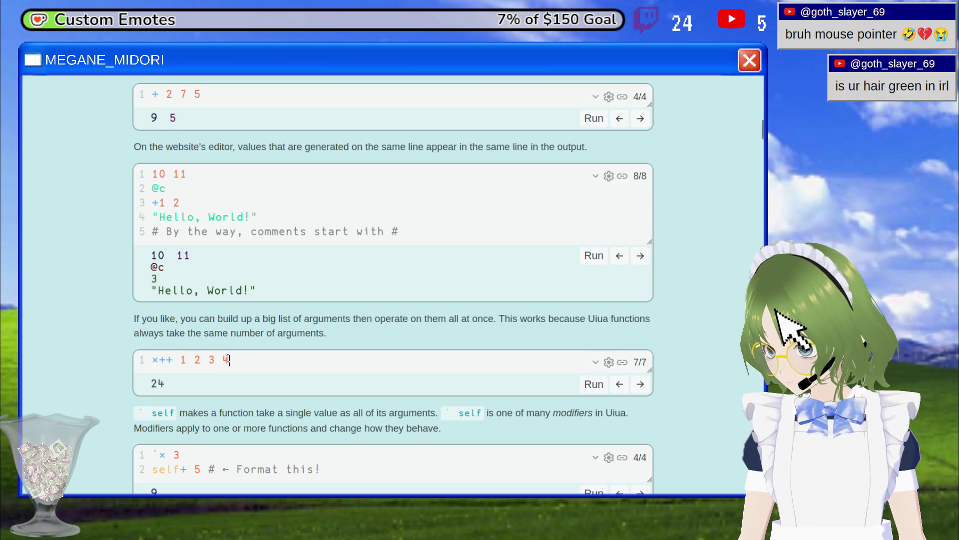
{"action": "left_click", "coordinate": [227, 359]}
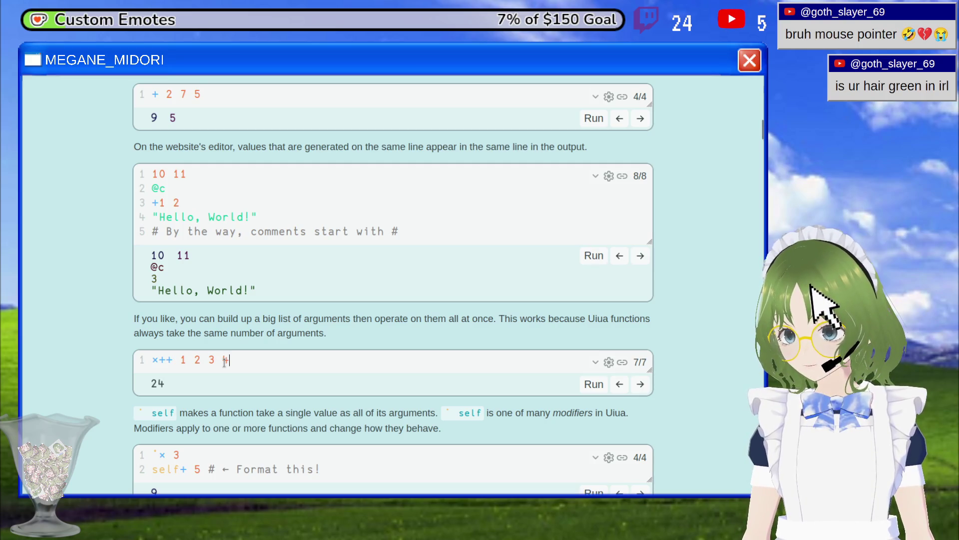
{"action": "left_click_drag", "start_coordinate": [216, 361], "coordinate": [159, 360]}
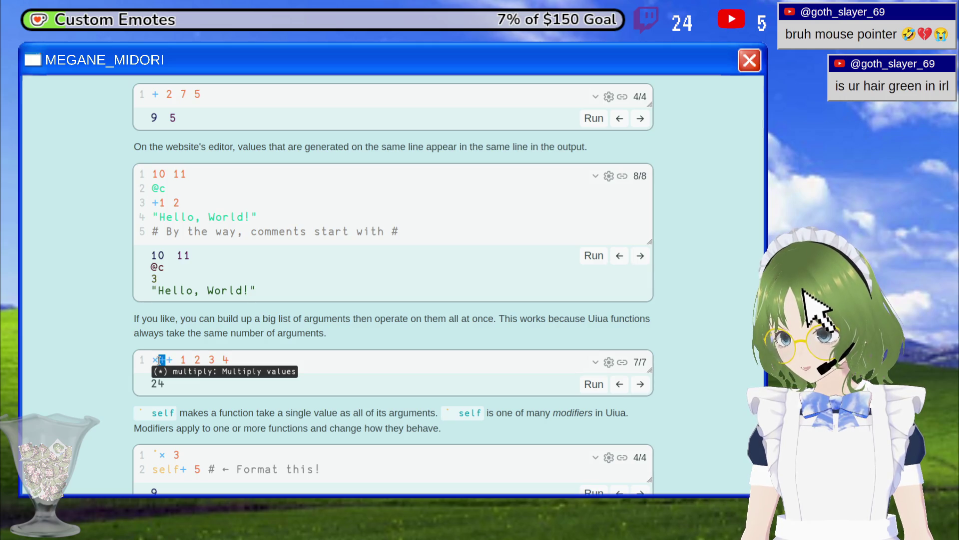
{"action": "key", "text": "Right"}
{"action": "key", "text": "Right"}
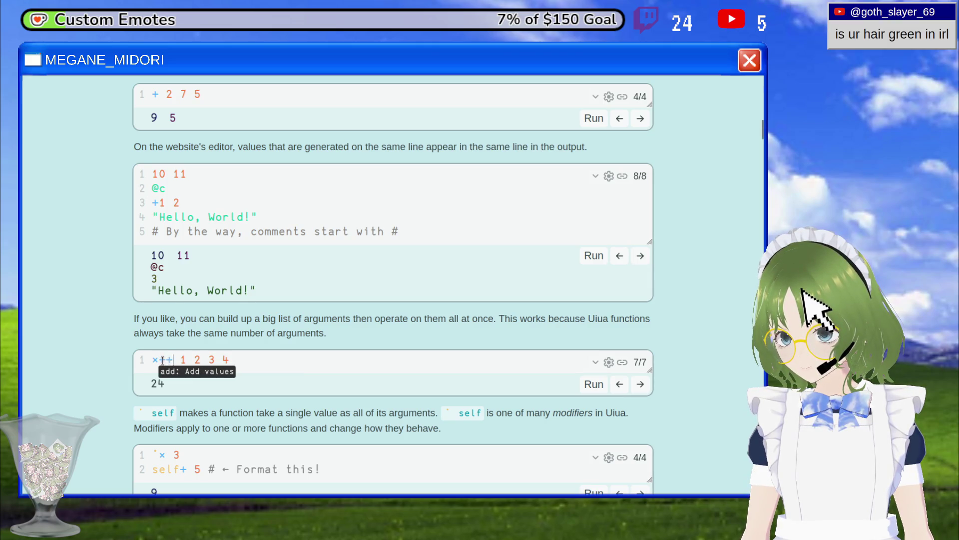
{"action": "key", "text": "Left"}
{"action": "key", "text": "Left"}
{"action": "key", "text": "Left"}
Rewind the ×++ example and step it forward to stage 5, + 1 2 3 4 giving 3 3 4.
{"action": "left_click", "coordinate": [640, 384]}
{"action": "left_click", "coordinate": [641, 392]}
{"action": "left_click", "coordinate": [639, 388]}
{"action": "left_click", "coordinate": [638, 388]}
{"action": "left_click", "coordinate": [639, 389]}
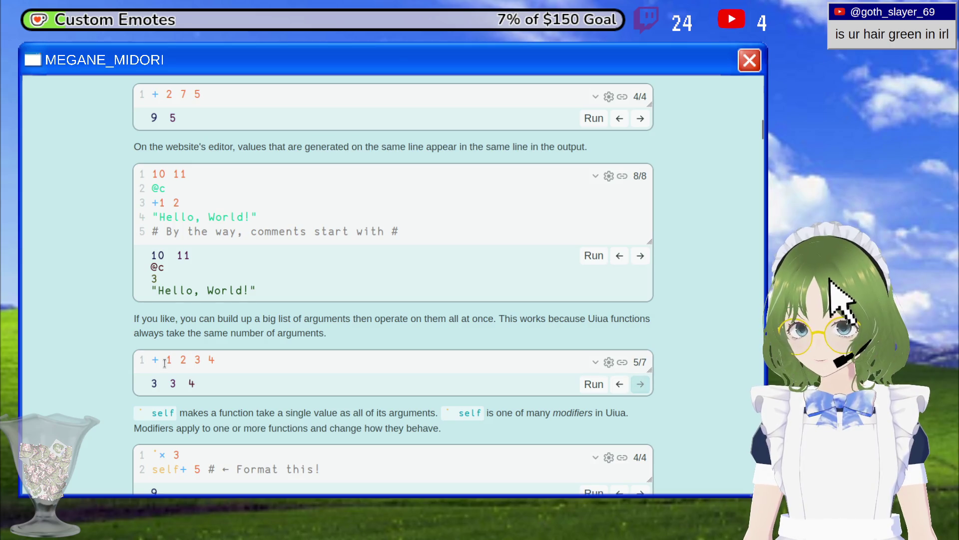
Select 1 2, then 2 3, then + 1 2 in the stage-5 code line + 1 2 3 4.
{"action": "left_click_drag", "start_coordinate": [166, 360], "coordinate": [188, 359]}
{"action": "left_click", "coordinate": [188, 359]}
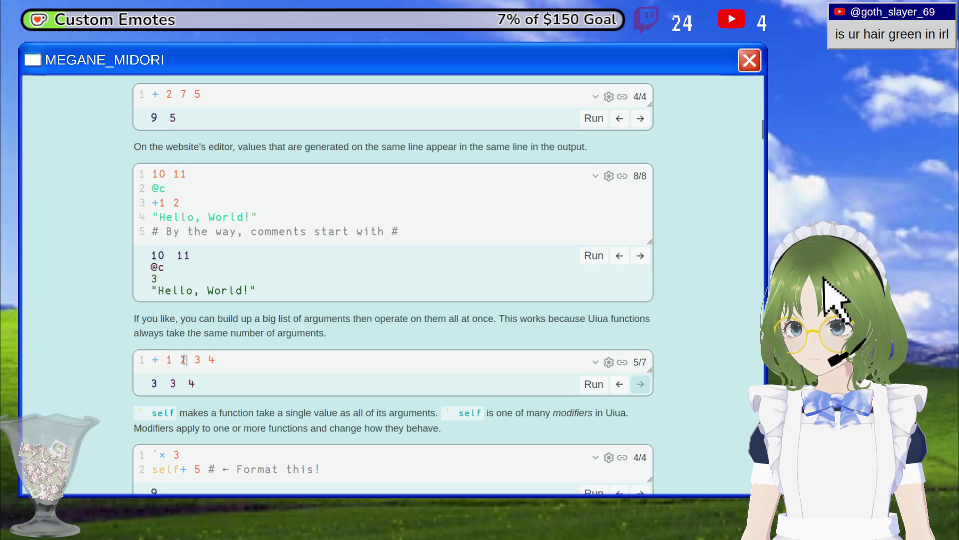
{"action": "left_click_drag", "start_coordinate": [179, 360], "coordinate": [202, 361]}
{"action": "left_click", "coordinate": [203, 359]}
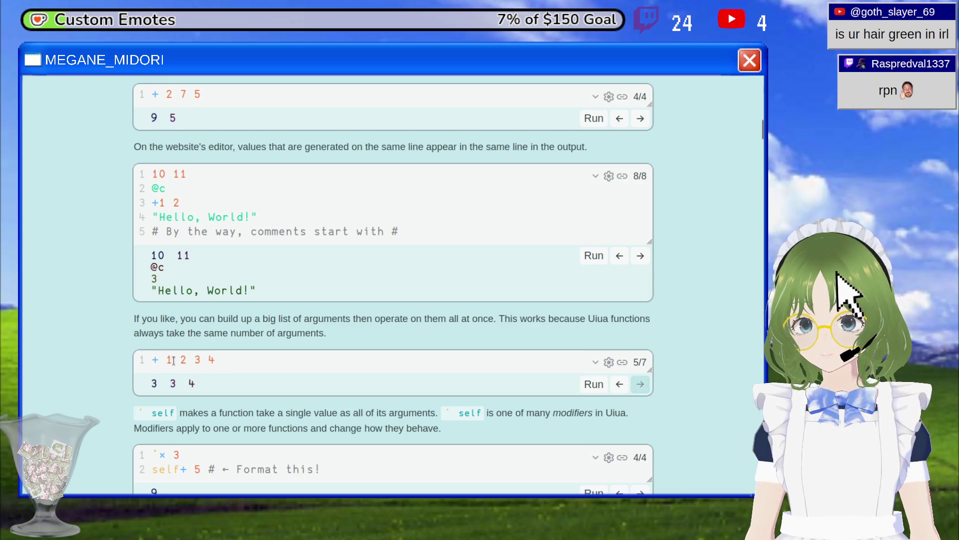
{"action": "mouse_move", "coordinate": [165, 359]}
{"action": "left_mouse_down"}
{"action": "mouse_move", "coordinate": [184, 356]}
{"action": "mouse_move", "coordinate": [152, 360]}
{"action": "left_mouse_up"}
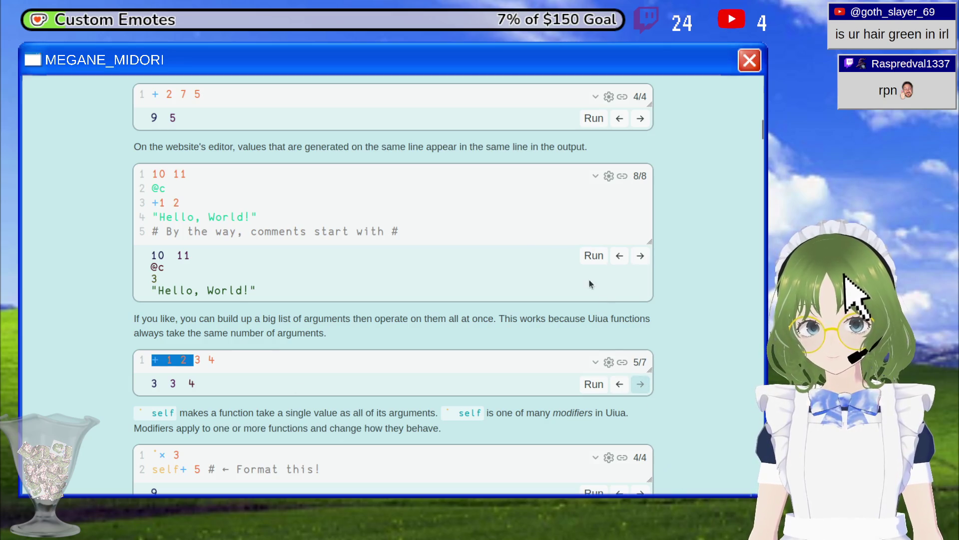
Search Google for RPN in a new tab and open the Wikipedia Reverse Polish notation result.
{"action": "key", "text": "ctrl+t"}
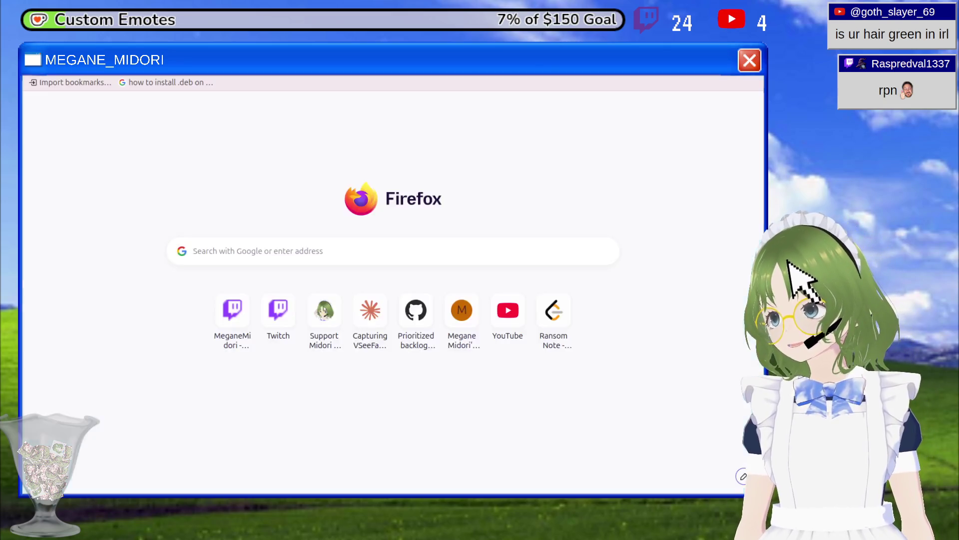
{"action": "type", "text": "RPN"}
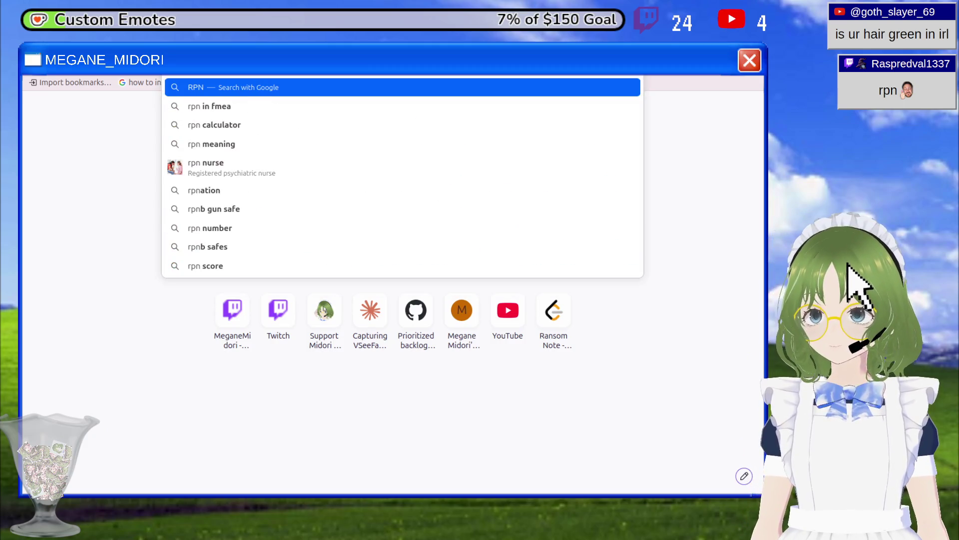
{"action": "key", "text": "Return"}
{"action": "scroll", "coordinate": [314, 284], "scroll_direction": "down", "scroll_amount": 3}
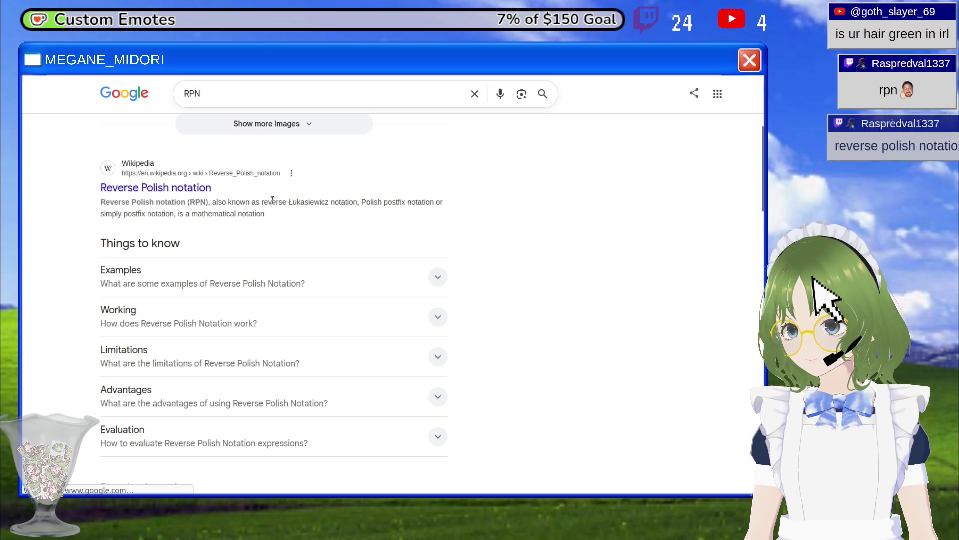
{"action": "left_click", "coordinate": [207, 188]}
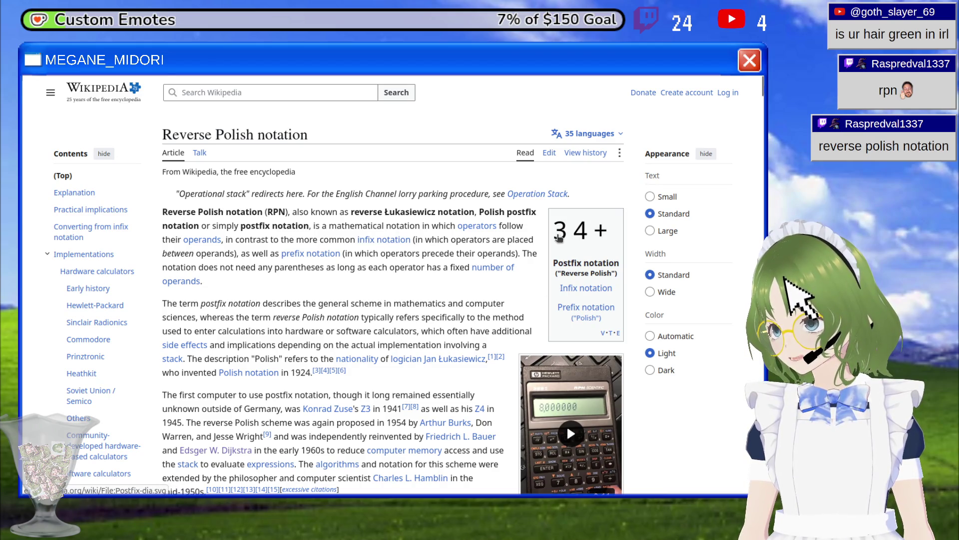
Activate Wikipedia's search box, then dismiss the suggestions to keep reading the article introduction.
{"action": "left_click", "coordinate": [242, 95]}
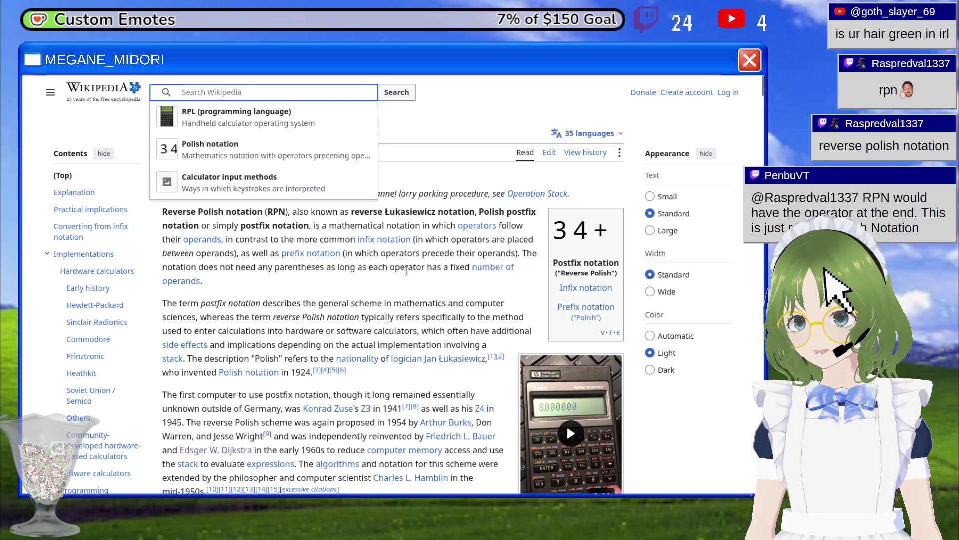
{"action": "left_click", "coordinate": [405, 270]}
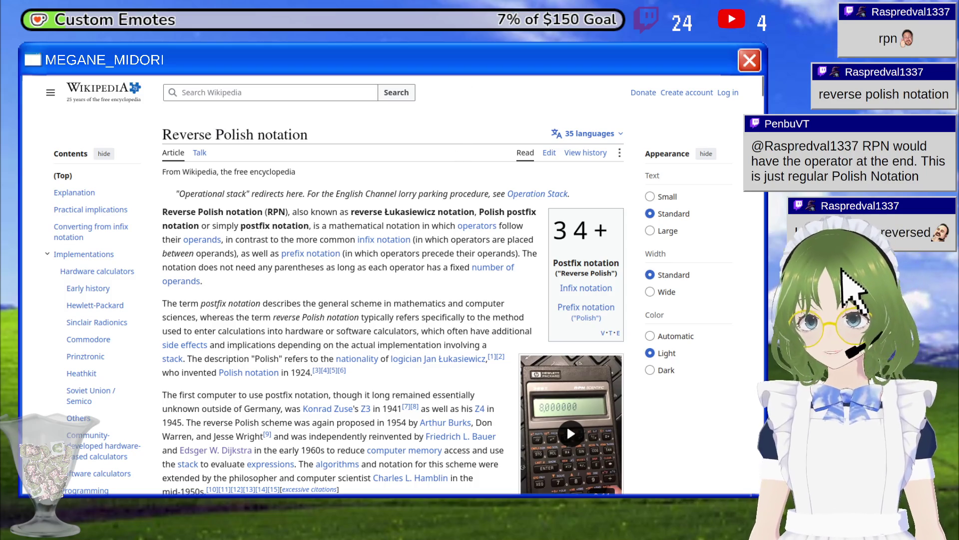
Back on the Uiua tutorial, step the example through ++ 1 2 3 4 to ×++ 1 2 3 4 giving 24.
{"action": "key", "text": "ctrl+Tab"}
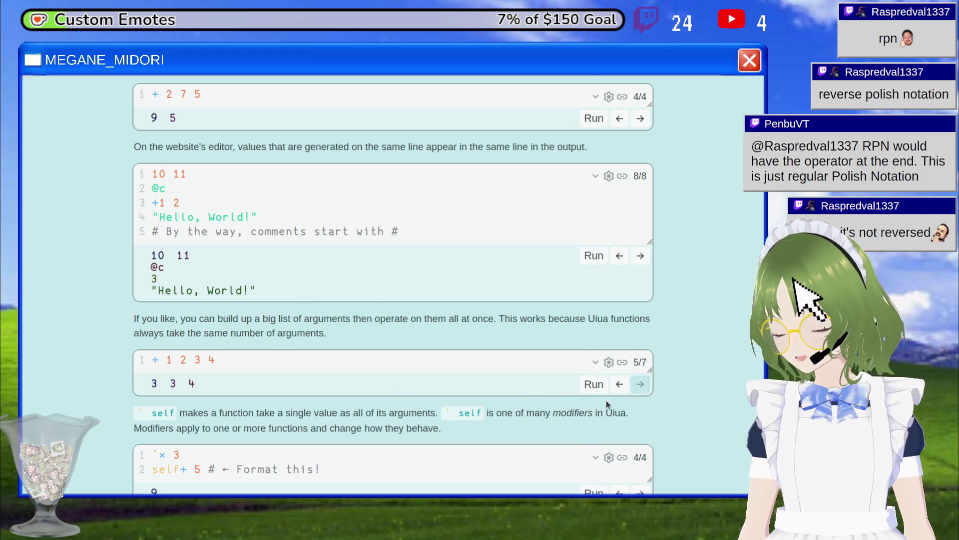
{"action": "left_click", "coordinate": [639, 385]}
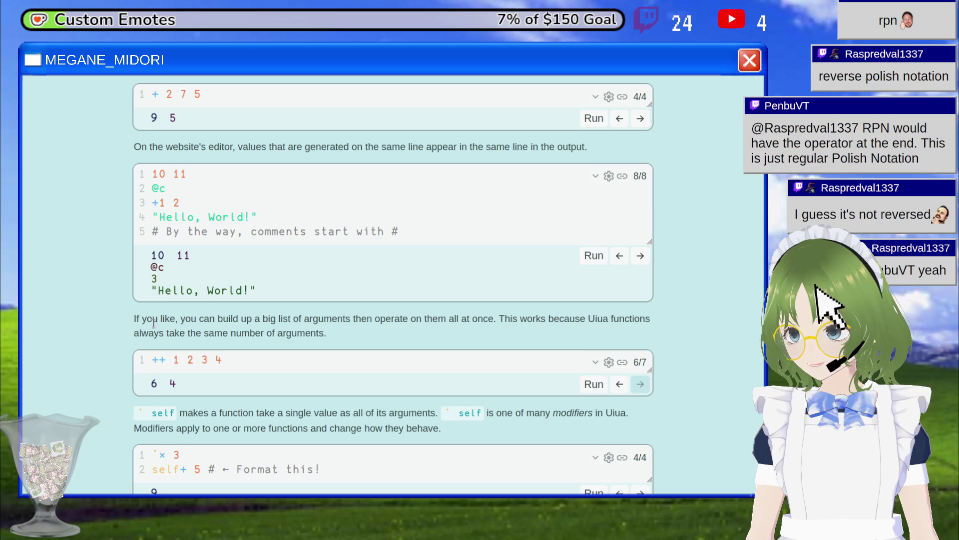
{"action": "left_click_drag", "start_coordinate": [195, 360], "coordinate": [151, 360]}
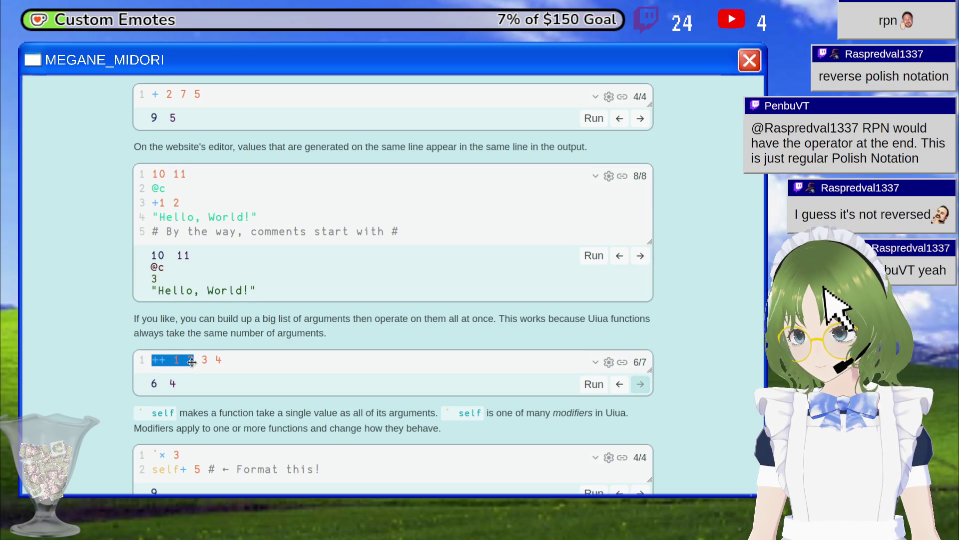
{"action": "left_click", "coordinate": [194, 360]}
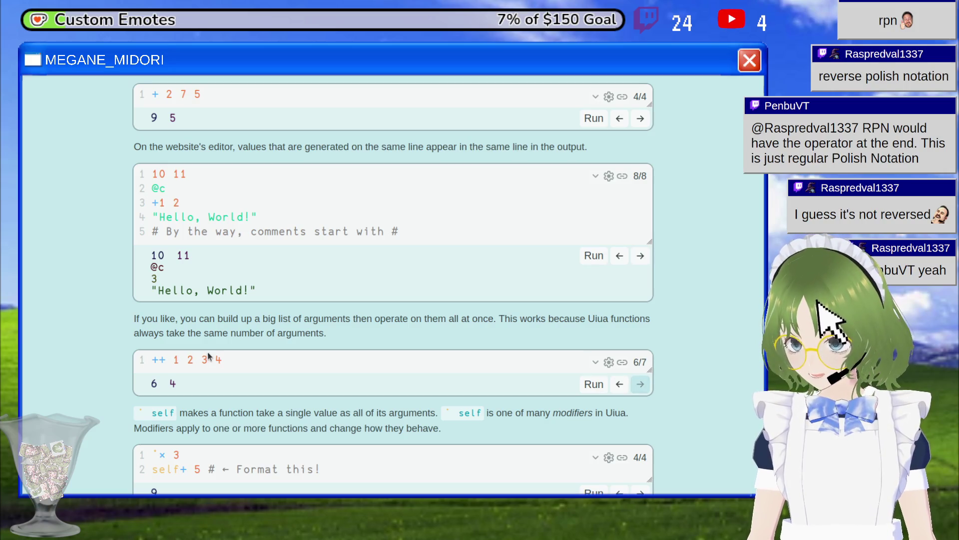
{"action": "left_click_drag", "start_coordinate": [211, 356], "coordinate": [239, 356]}
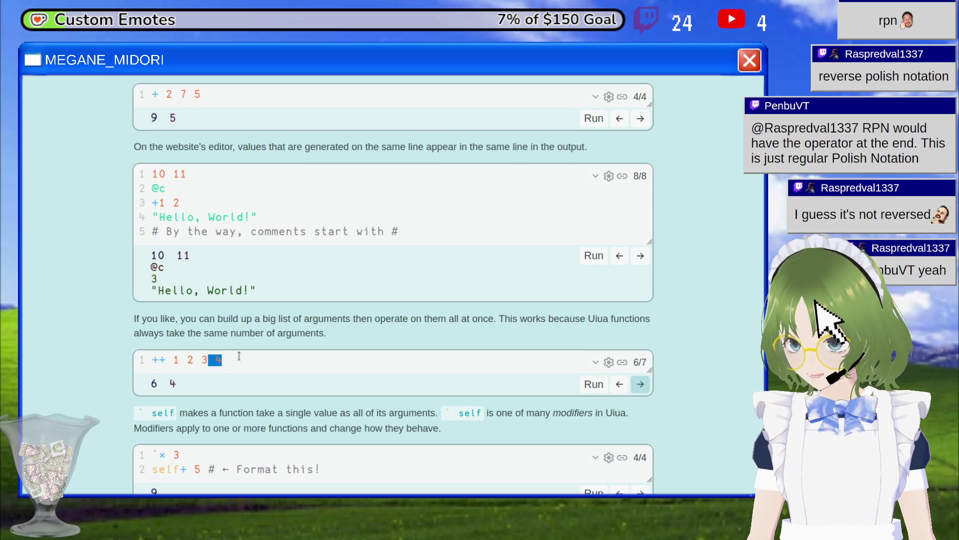
{"action": "left_click", "coordinate": [639, 385]}
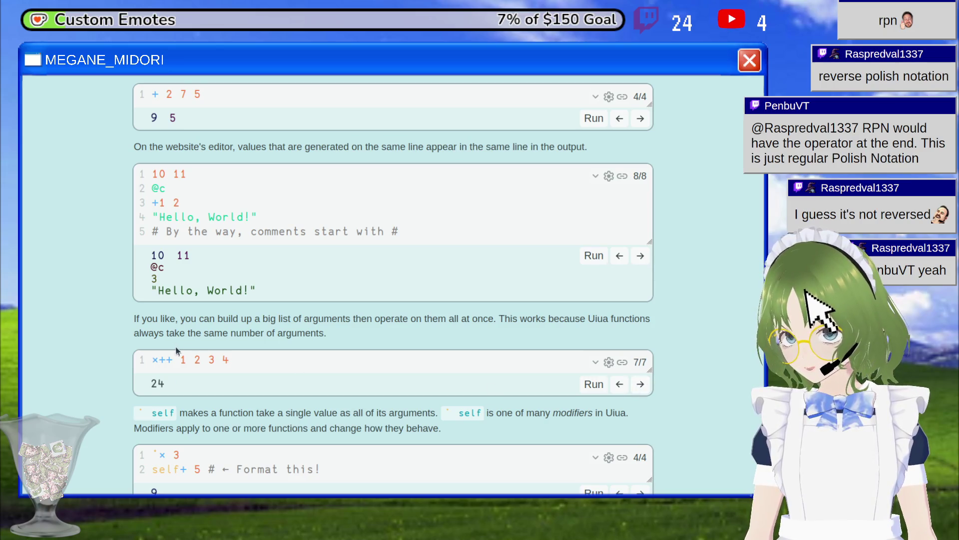
{"action": "mouse_move", "coordinate": [185, 359]}
{"action": "left_mouse_down"}
{"action": "mouse_move", "coordinate": [227, 360]}
{"action": "mouse_move", "coordinate": [218, 360]}
{"action": "left_mouse_up"}
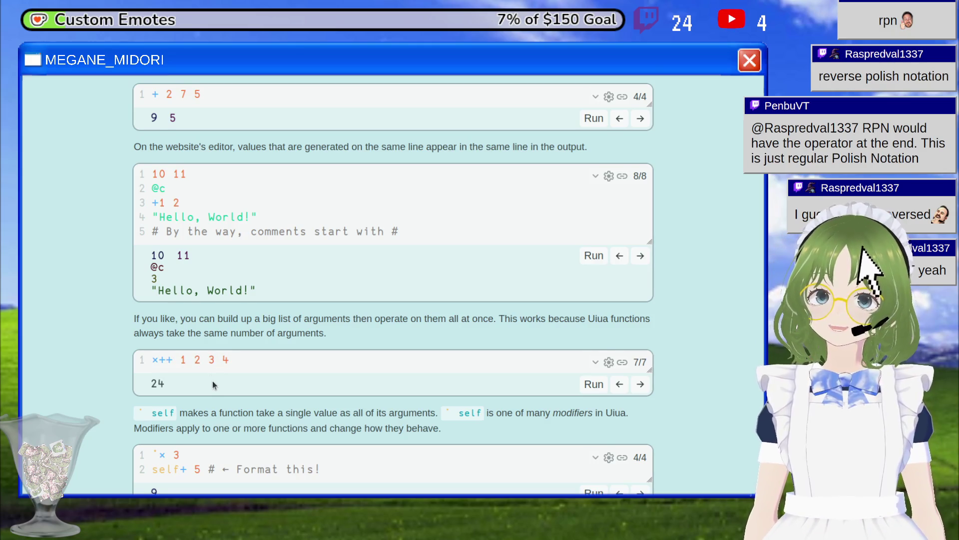
Scroll to the self example and inspect line 1's self glyph, multiply symbol and 3.
{"action": "scroll", "coordinate": [212, 381], "scroll_direction": "down", "scroll_amount": 3}
{"action": "scroll", "coordinate": [244, 343], "scroll_direction": "down", "scroll_amount": 3}
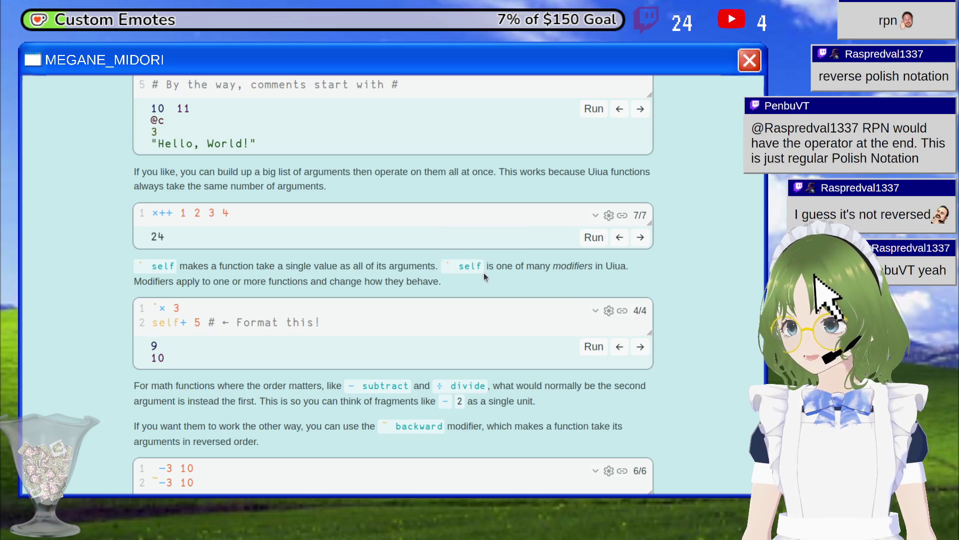
{"action": "mouse_move", "coordinate": [466, 267]}
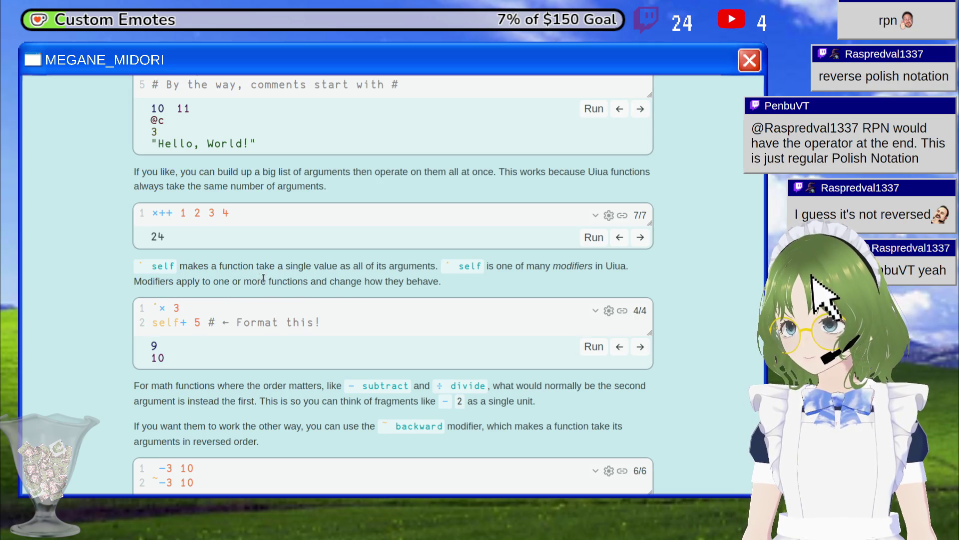
{"action": "mouse_move", "coordinate": [158, 307]}
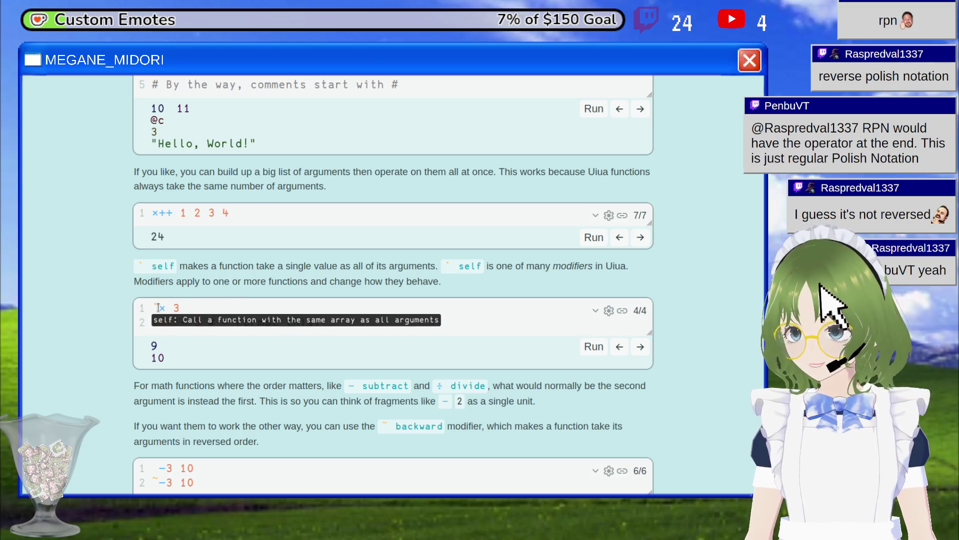
{"action": "double_click", "coordinate": [147, 303]}
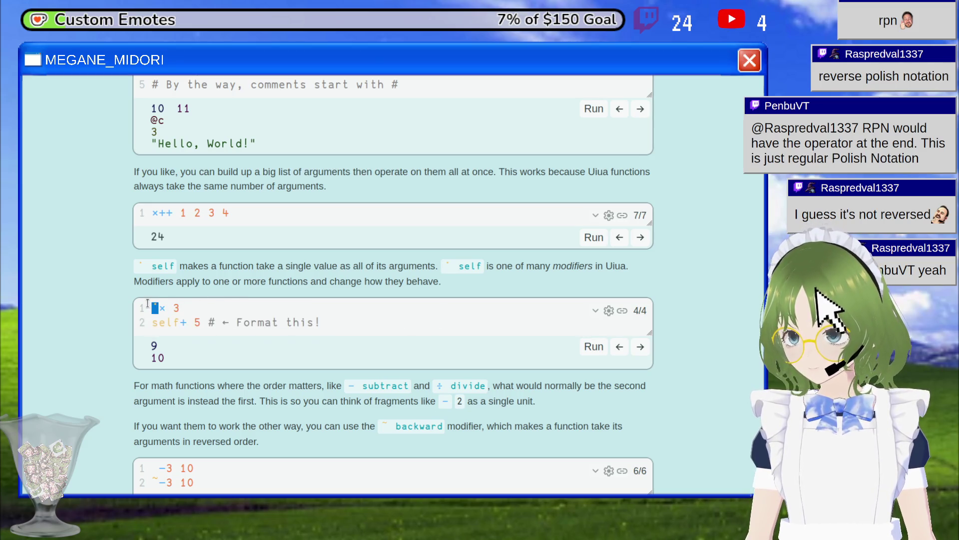
{"action": "left_click", "coordinate": [161, 309]}
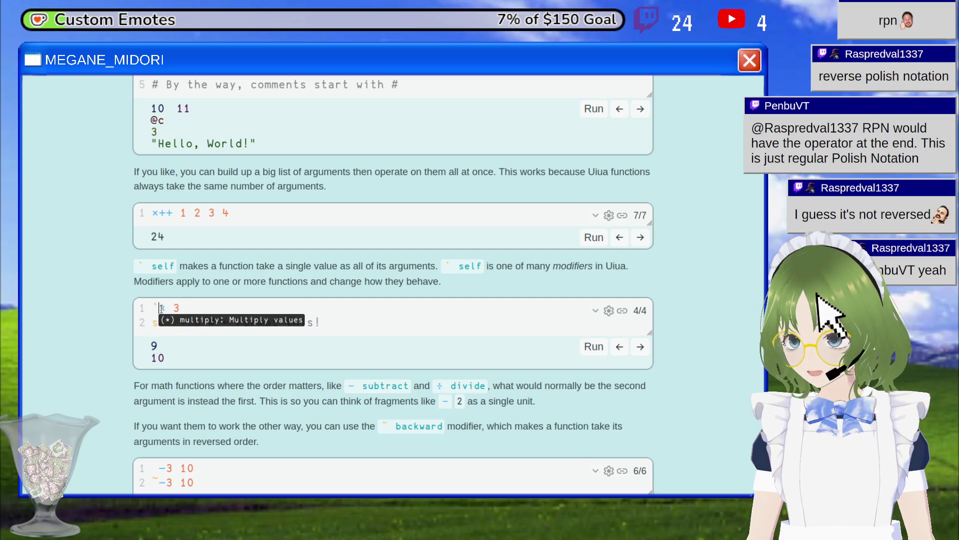
{"action": "double_click", "coordinate": [176, 306]}
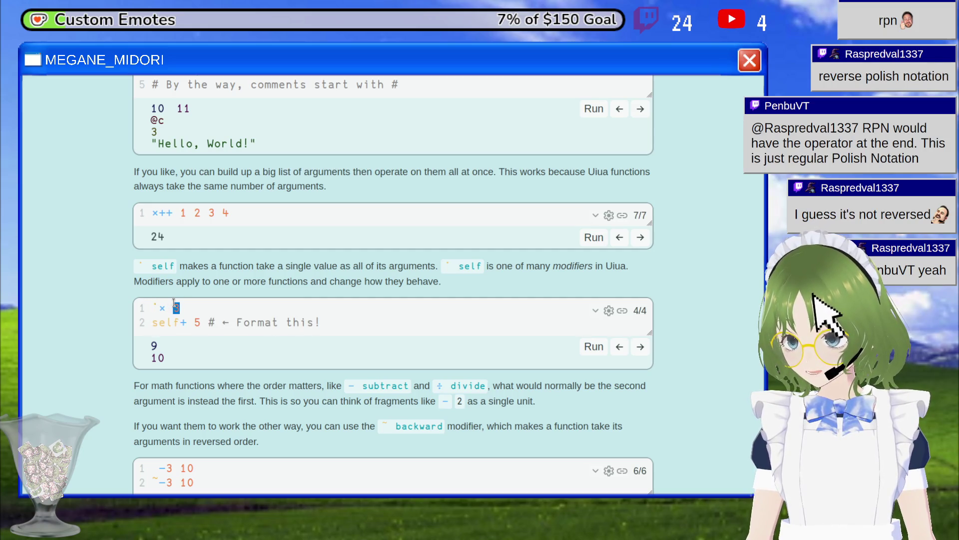
{"action": "left_click", "coordinate": [160, 355]}
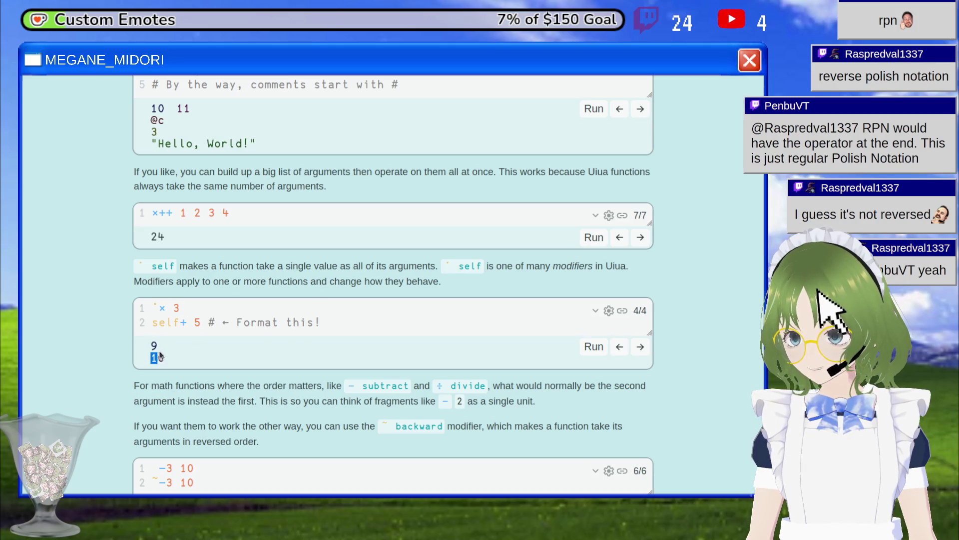
Inspect the 5 on line 2 and the outputs 9 and 10, then scroll on to the backward example.
{"action": "left_click", "coordinate": [181, 323]}
{"action": "double_click", "coordinate": [198, 322]}
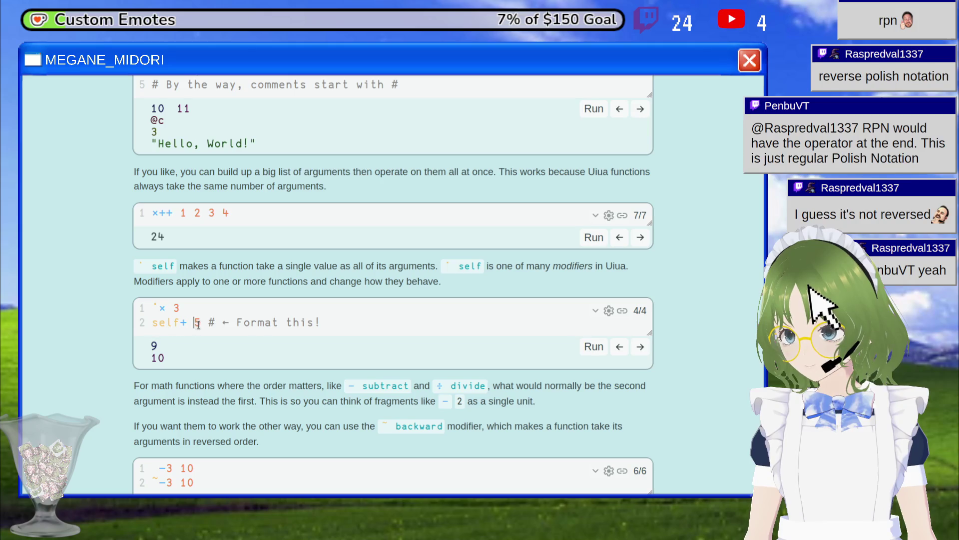
{"action": "triple_click", "coordinate": [162, 357]}
{"action": "left_click", "coordinate": [171, 359]}
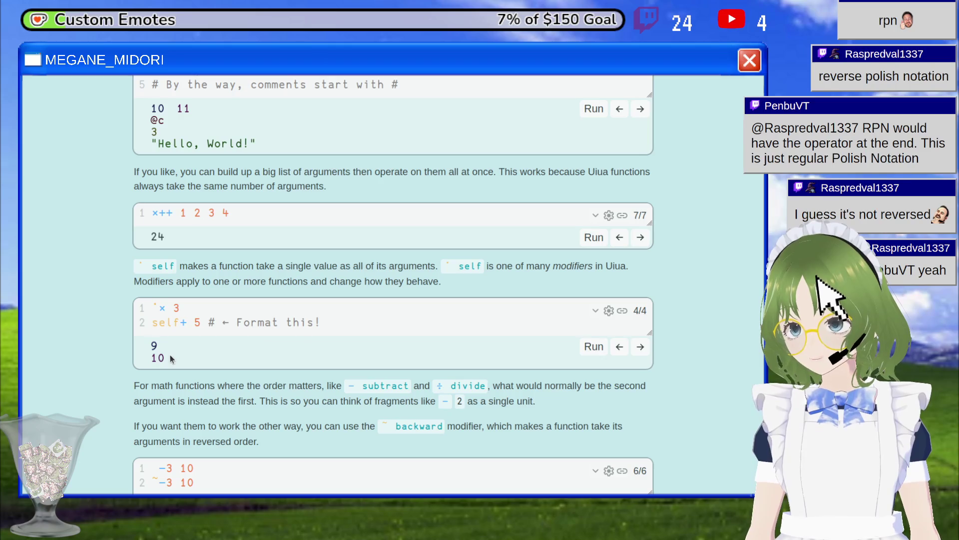
{"action": "scroll", "coordinate": [229, 371], "scroll_direction": "down", "scroll_amount": 2}
{"action": "scroll", "coordinate": [230, 371], "scroll_direction": "down", "scroll_amount": 2}
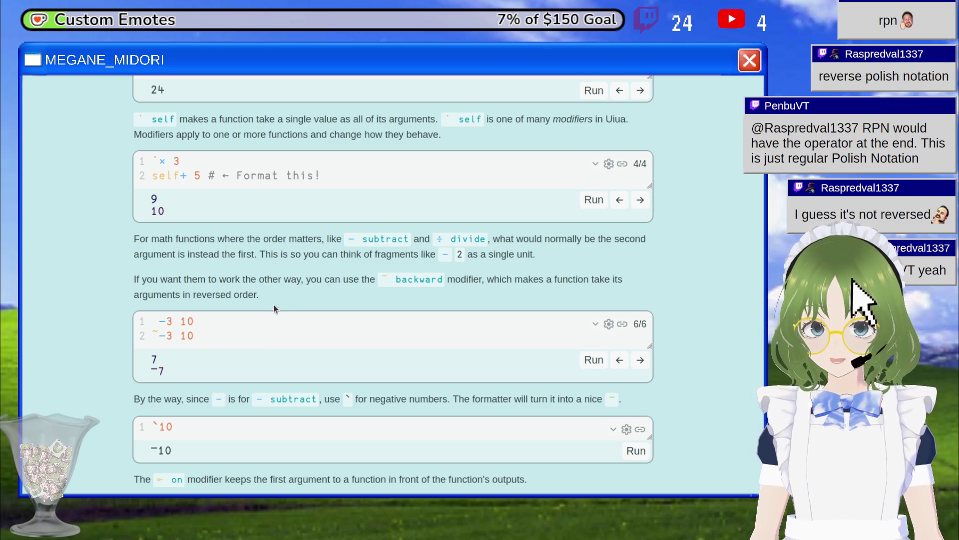
{"action": "scroll", "coordinate": [272, 307], "scroll_direction": "down", "scroll_amount": 3}
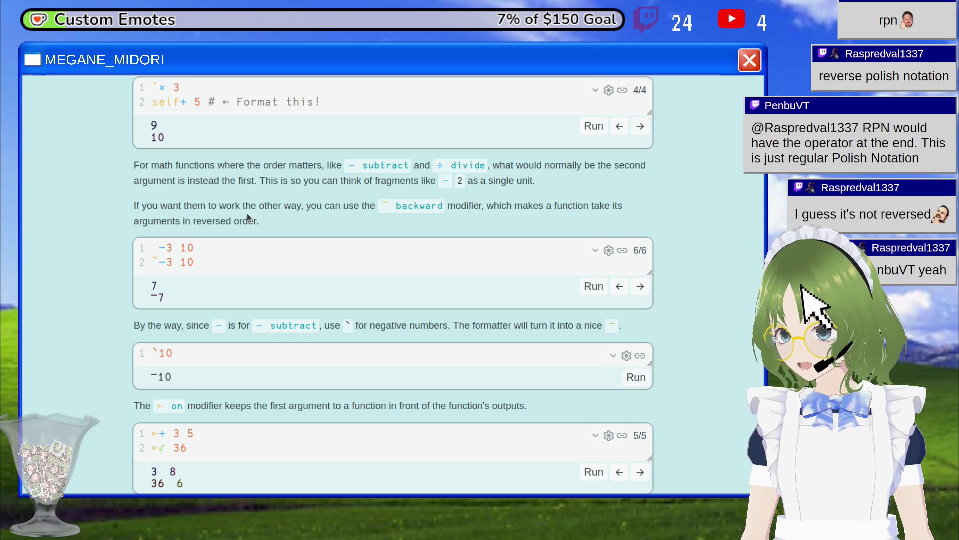
{"action": "mouse_move", "coordinate": [402, 211]}
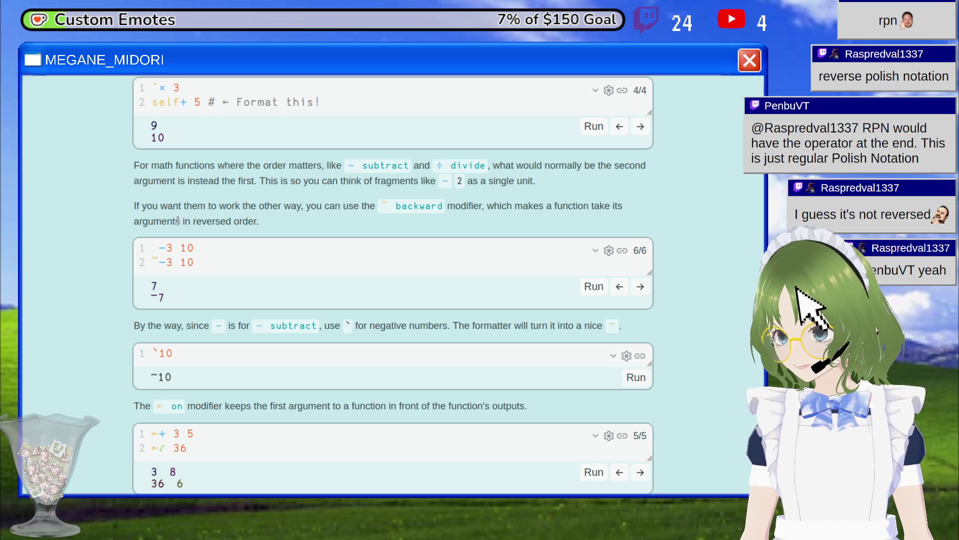
{"action": "mouse_move", "coordinate": [163, 244]}
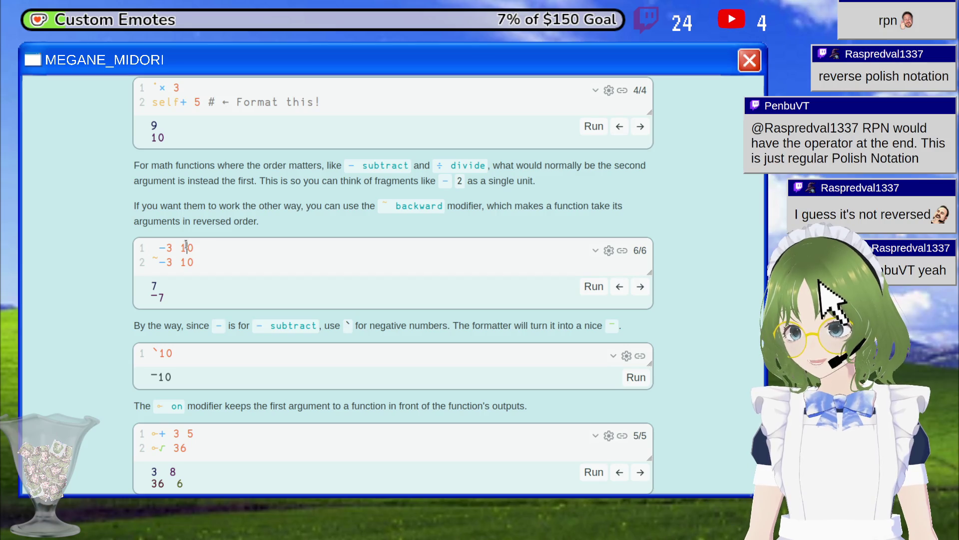
{"action": "double_click", "coordinate": [186, 248]}
{"action": "double_click", "coordinate": [162, 249]}
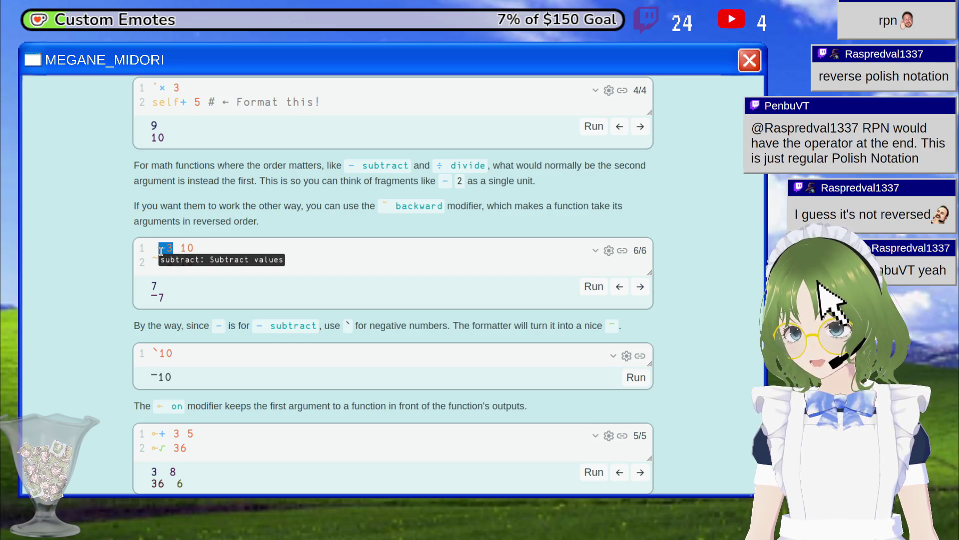
{"action": "left_click_drag", "start_coordinate": [173, 248], "coordinate": [165, 249]}
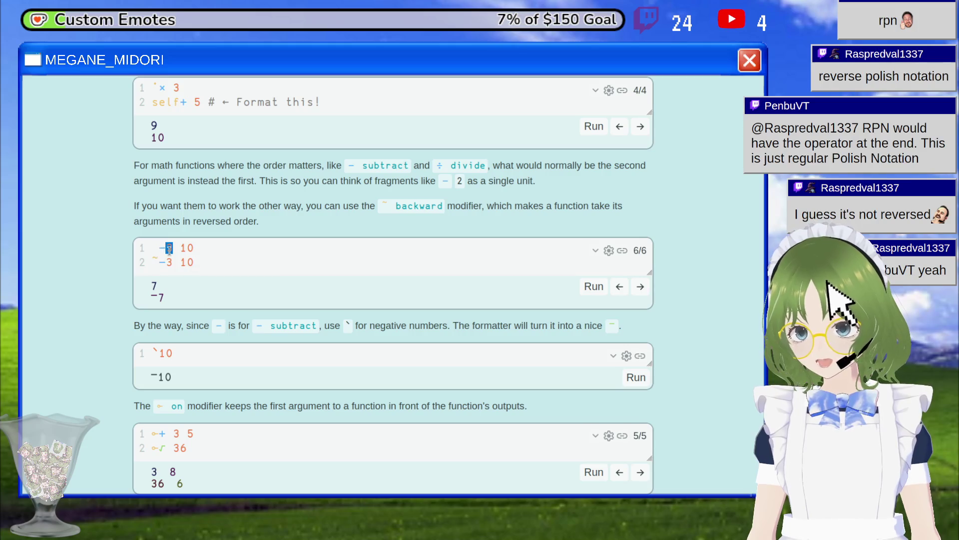
{"action": "left_click", "coordinate": [170, 282]}
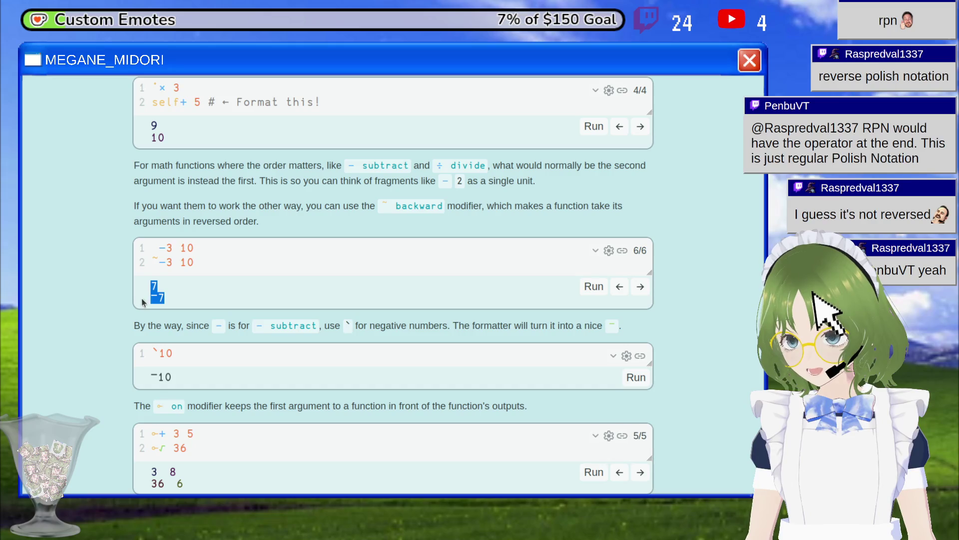
{"action": "left_click", "coordinate": [148, 295]}
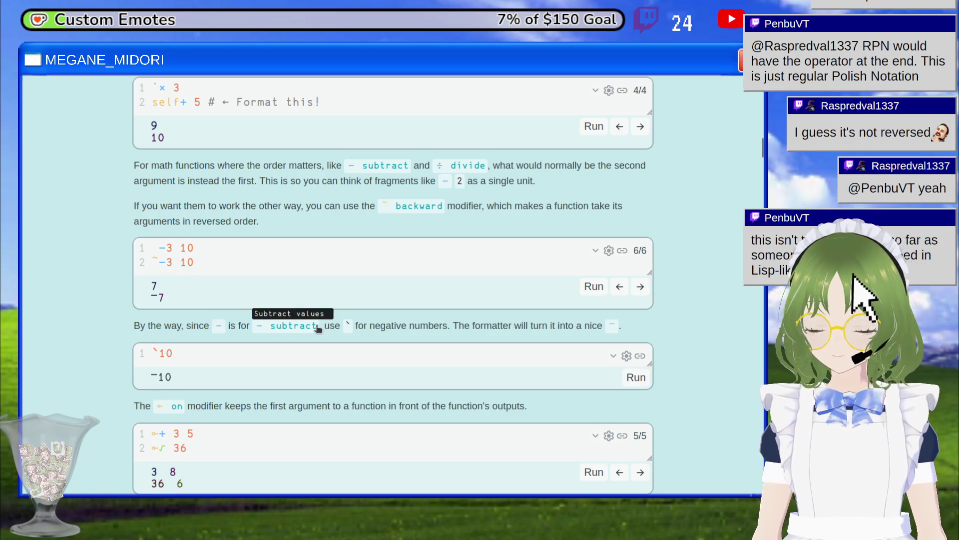
{"action": "scroll", "coordinate": [307, 327], "scroll_direction": "down", "scroll_amount": 2}
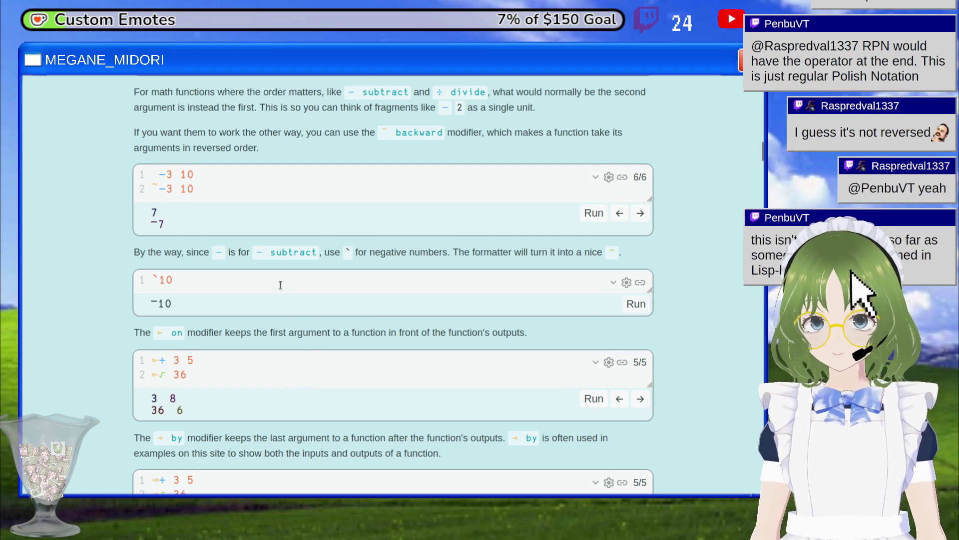
{"action": "scroll", "coordinate": [280, 285], "scroll_direction": "down", "scroll_amount": 2}
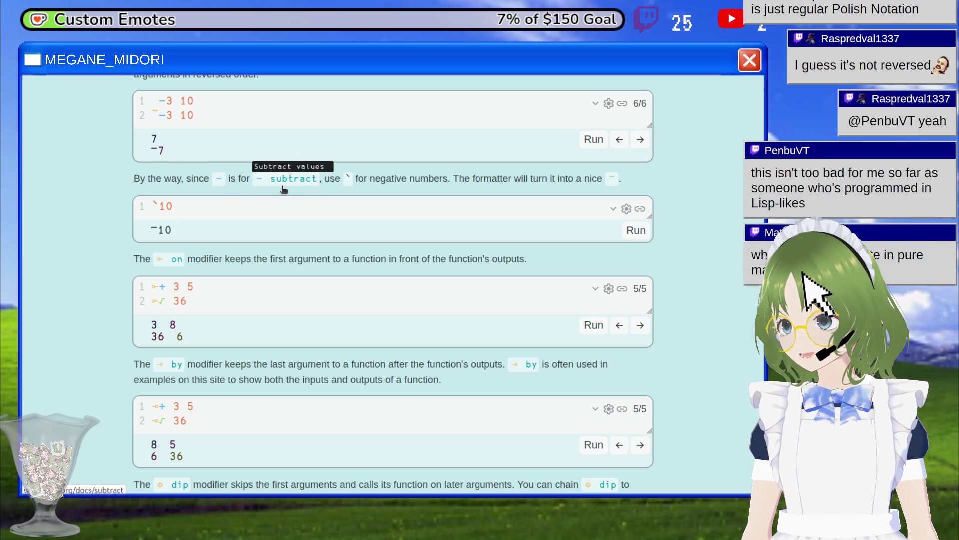
{"action": "double_click", "coordinate": [348, 179]}
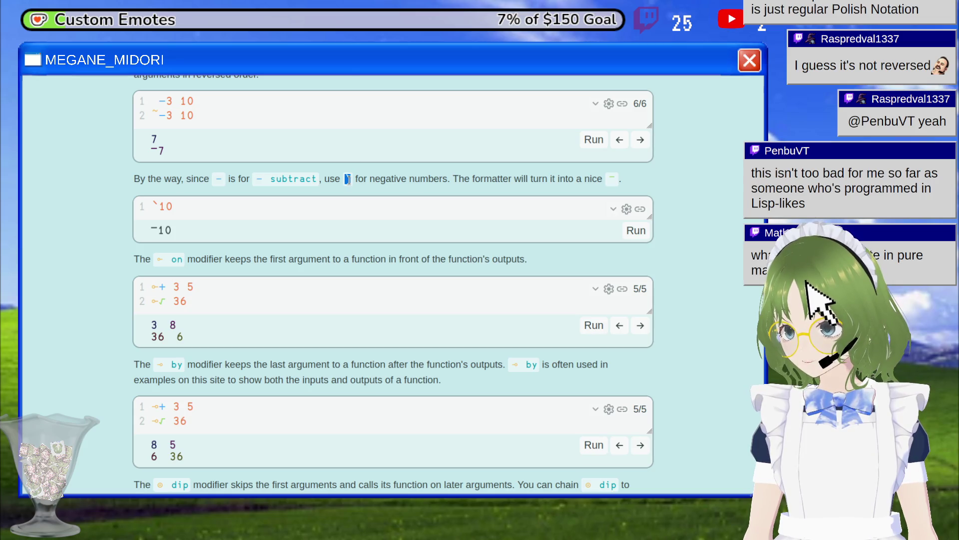
{"action": "left_click", "coordinate": [349, 179]}
{"action": "double_click", "coordinate": [348, 178]}
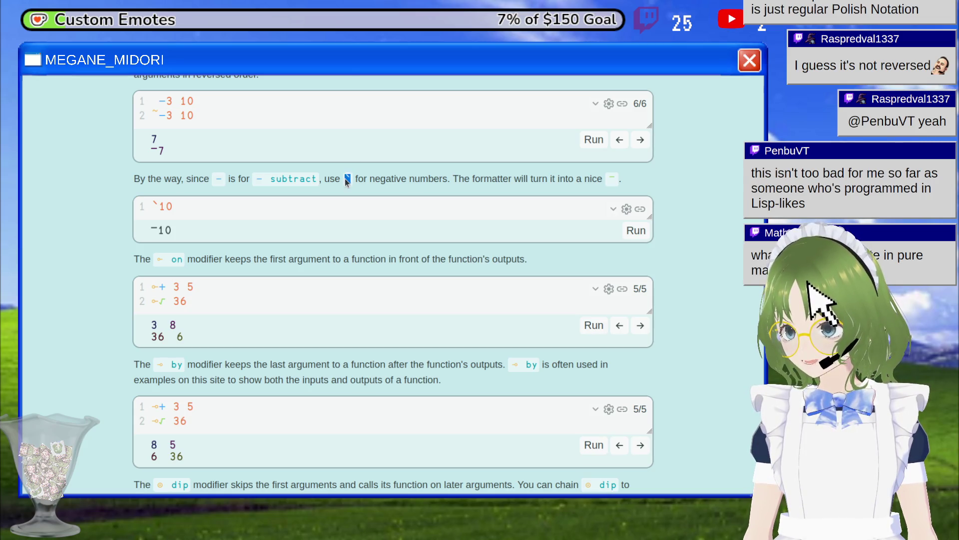
{"action": "left_click", "coordinate": [348, 178]}
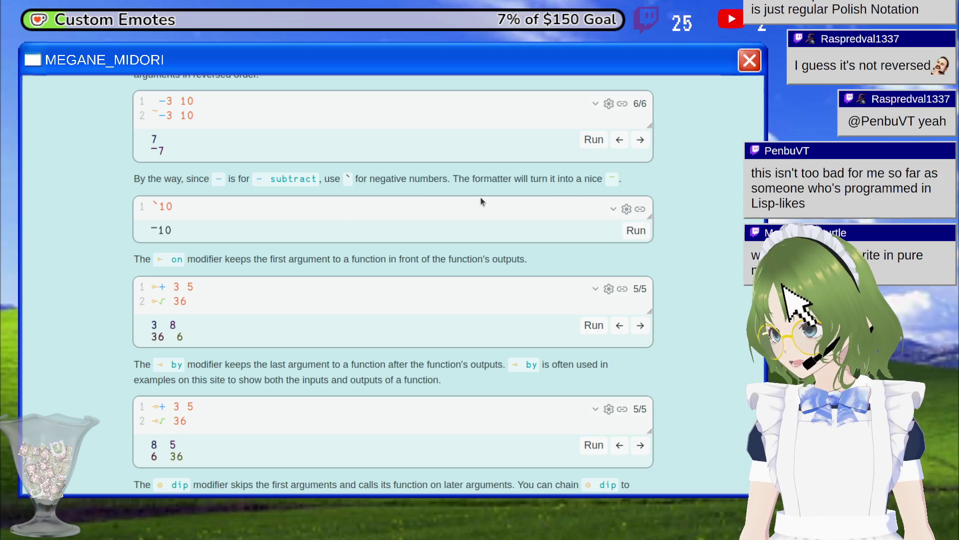
{"action": "mouse_move", "coordinate": [615, 184]}
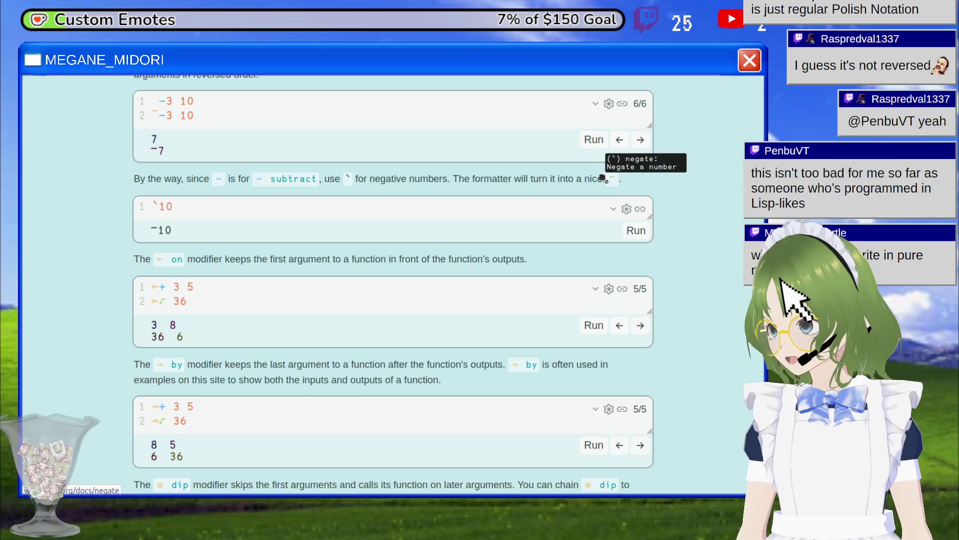
{"action": "left_click_drag", "start_coordinate": [605, 179], "coordinate": [597, 180]}
{"action": "left_click", "coordinate": [605, 183]}
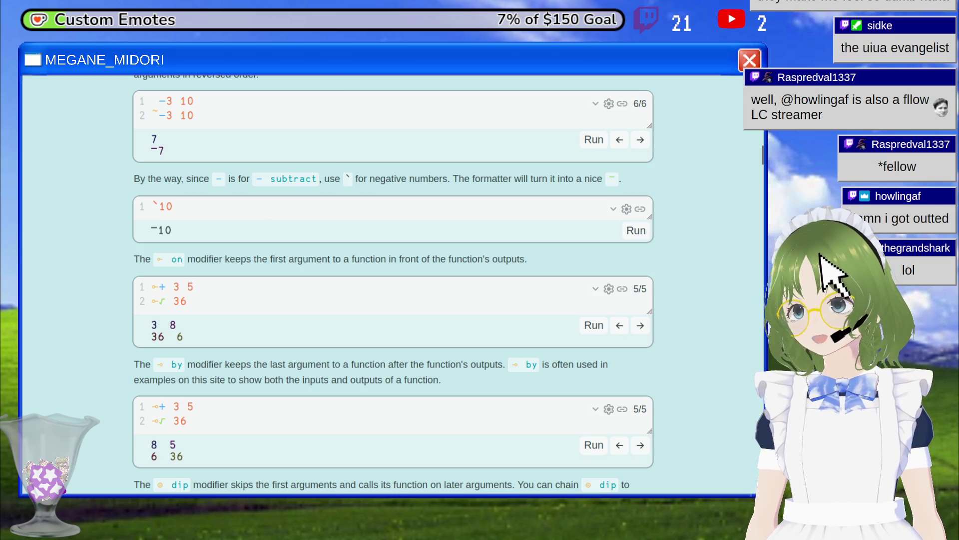
Go back in the browser to the uiua.org home page editor showing [1 2 2 3].
{"action": "key", "text": "alt+Left"}
Delete all code before ≠ and run the lone ≠ [1 2 2 3].
{"action": "left_click", "coordinate": [216, 210]}
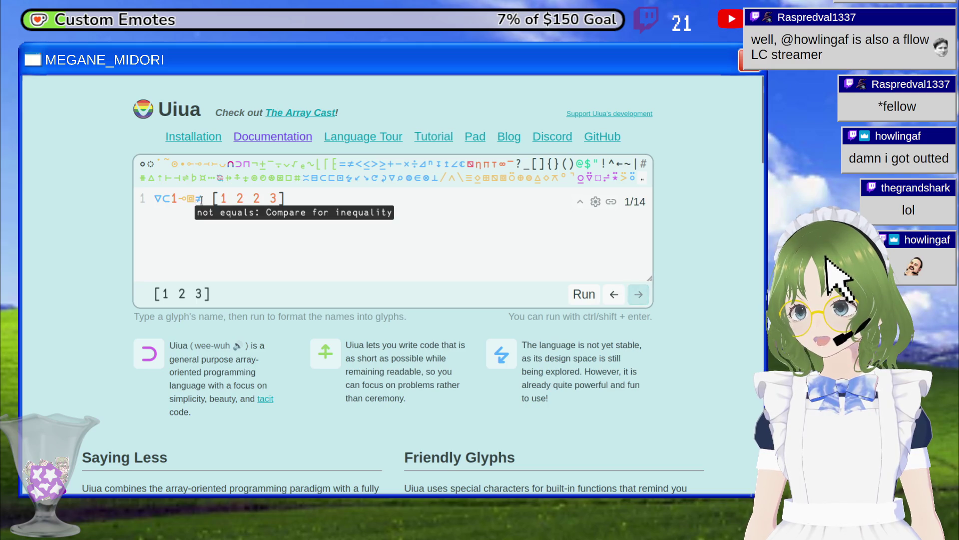
{"action": "left_click_drag", "start_coordinate": [218, 198], "coordinate": [278, 199]}
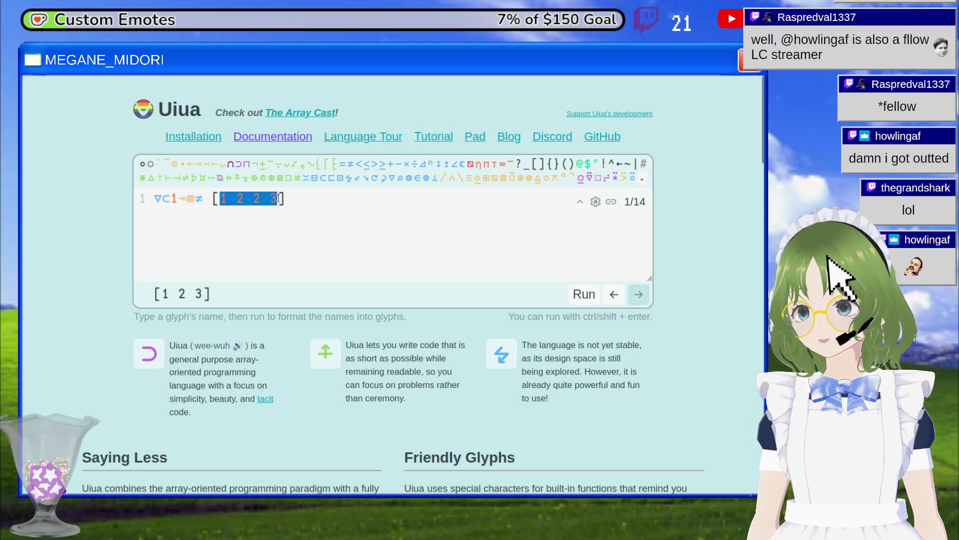
{"action": "left_click_drag", "start_coordinate": [213, 198], "coordinate": [279, 198]}
{"action": "left_click", "coordinate": [198, 199]}
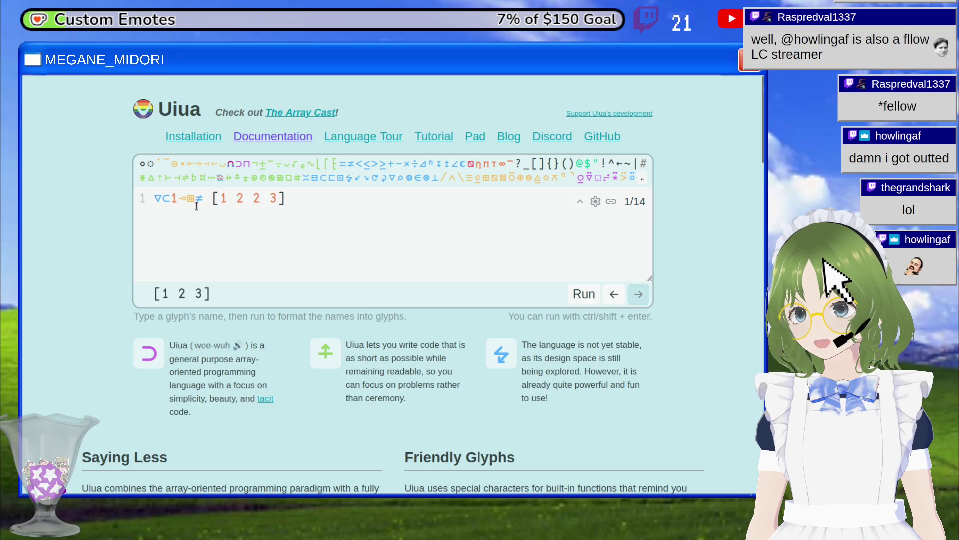
{"action": "left_click_drag", "start_coordinate": [199, 200], "coordinate": [60, 197]}
{"action": "key", "text": "BackSpace"}
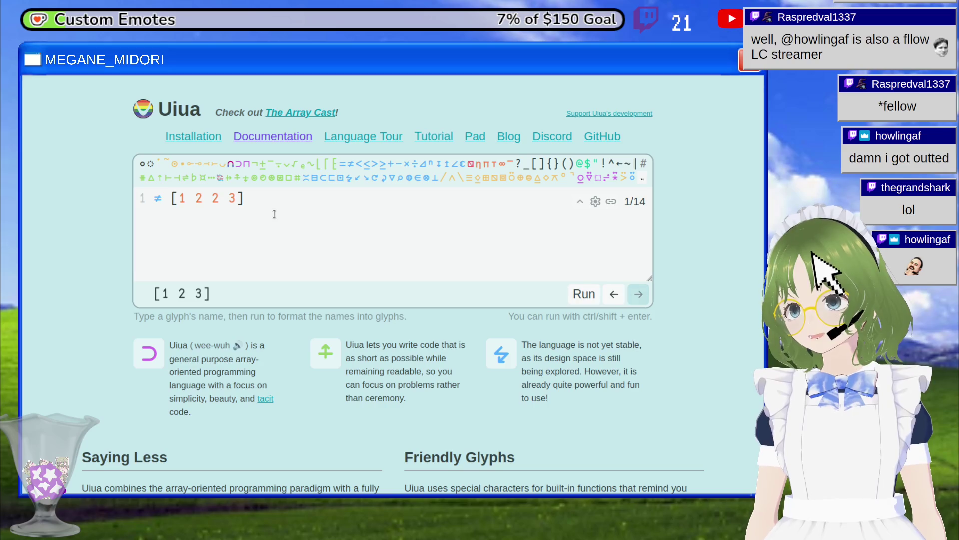
{"action": "key", "text": "Right"}
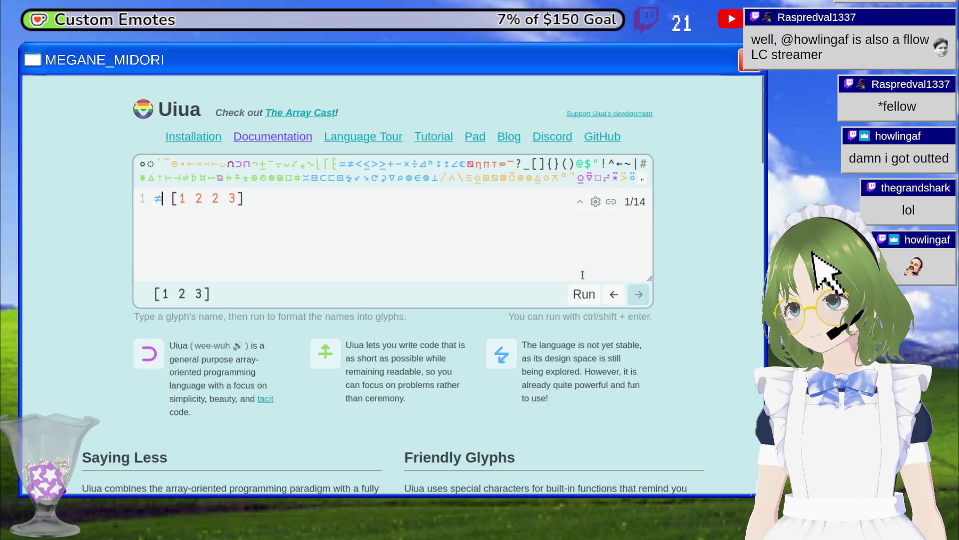
{"action": "left_click", "coordinate": [586, 296]}
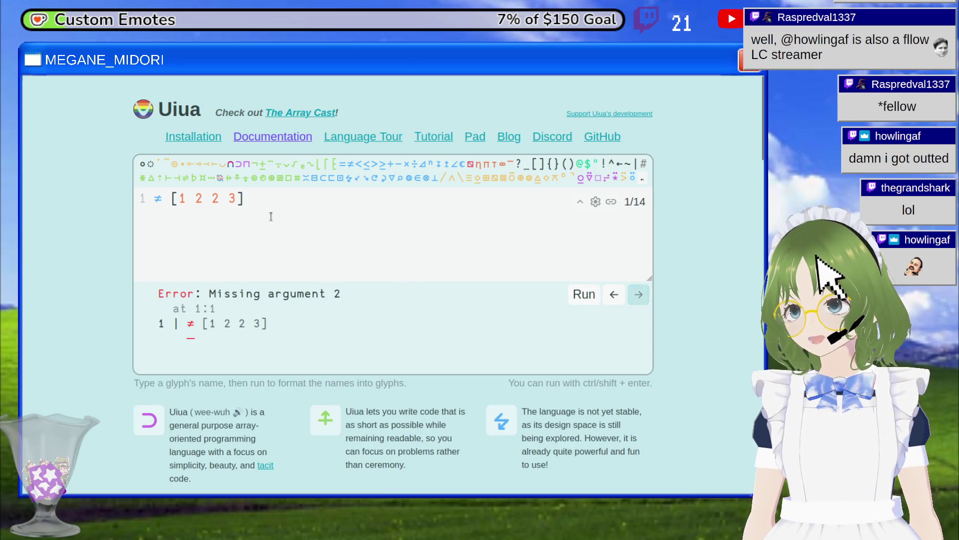
Undo back to the full line, then delete the leading ▽ keep glyph, leaving ⊂1⧈≠ [1 2 2 3].
{"action": "key", "text": "ctrl+z"}
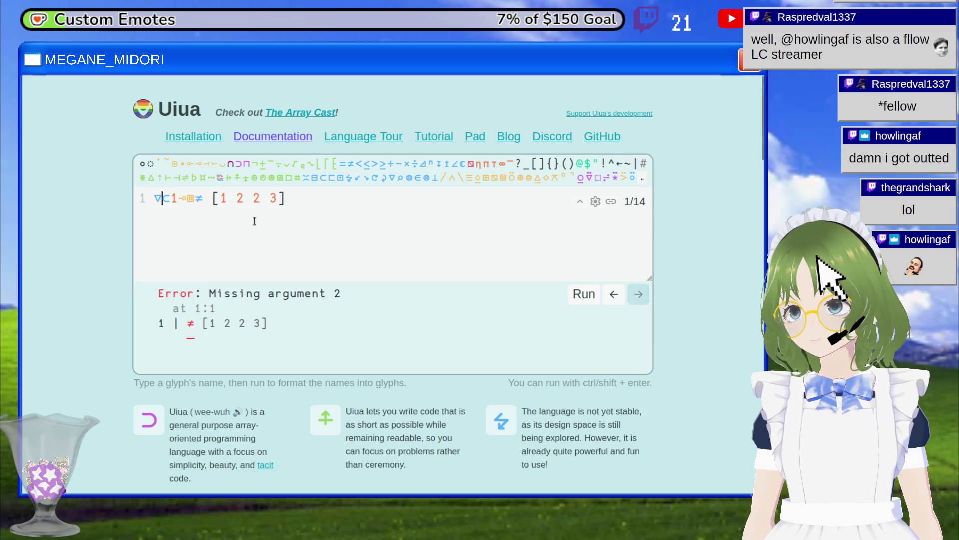
{"action": "key", "text": "ctrl+y"}
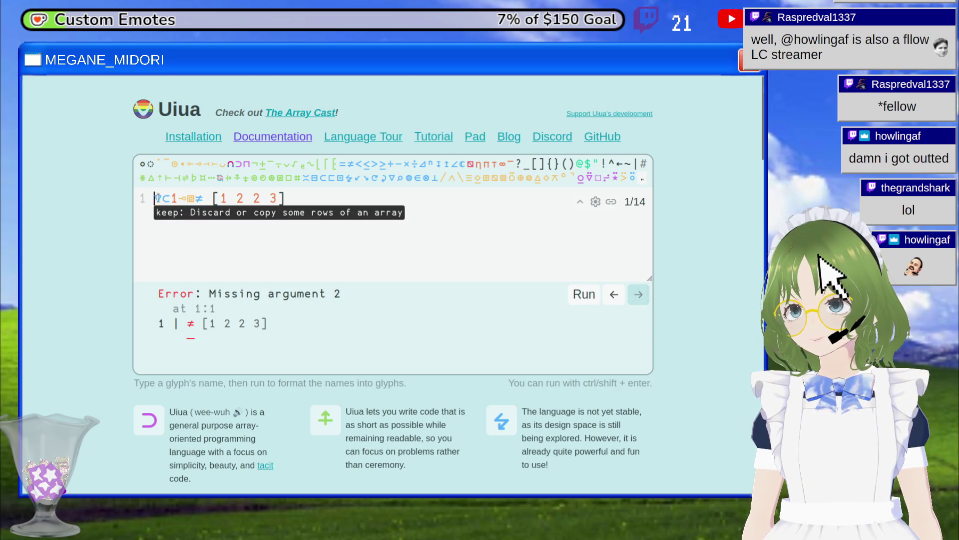
{"action": "key", "text": "BackSpace"}
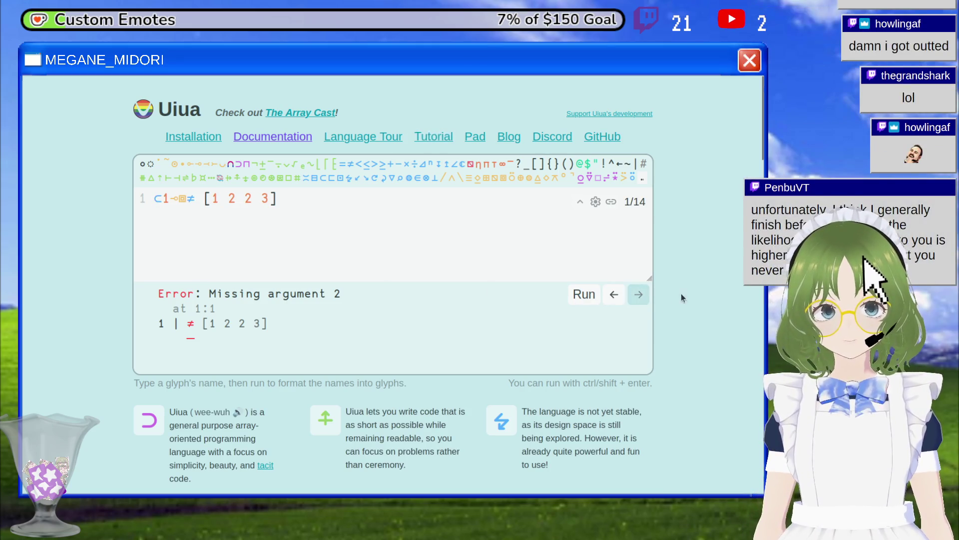
Run the line without ▽ to get the mask [1 1 0 1] beside [1 2 2 3], then place the caret at its end.
{"action": "left_click", "coordinate": [585, 294]}
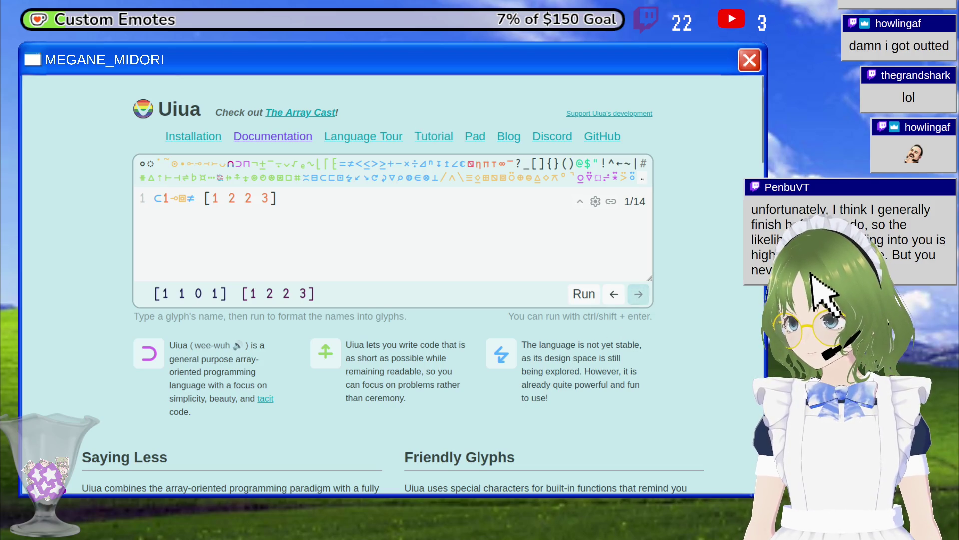
{"action": "left_click", "coordinate": [611, 242]}
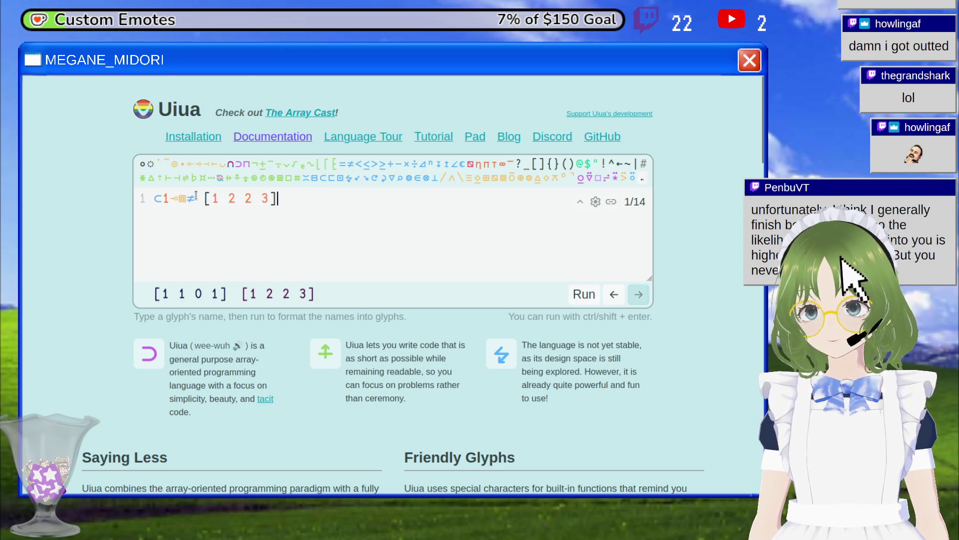
Comment out line 1 with # and paste a copy of it onto a new line 2.
{"action": "left_click", "coordinate": [155, 198]}
{"action": "type", "text": "keep"}
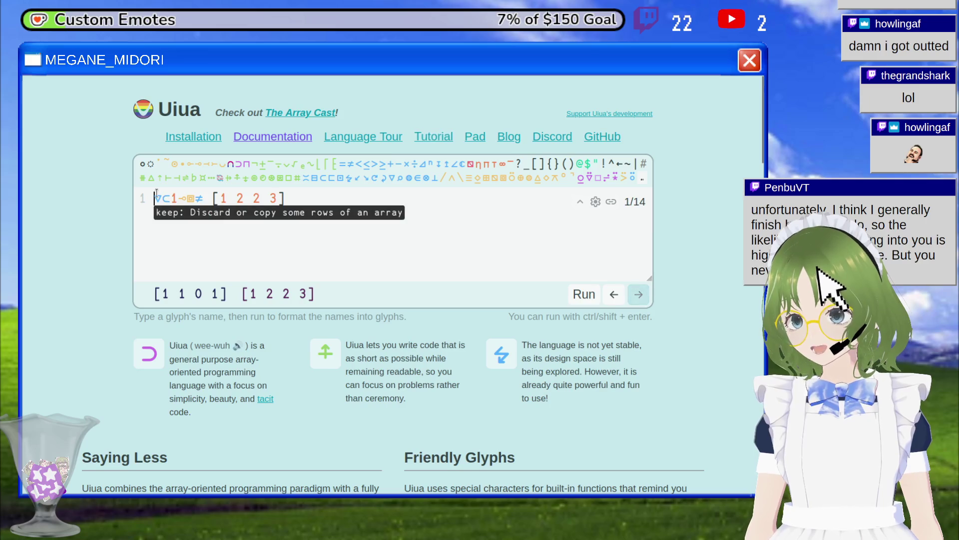
{"action": "type", "text": "#"}
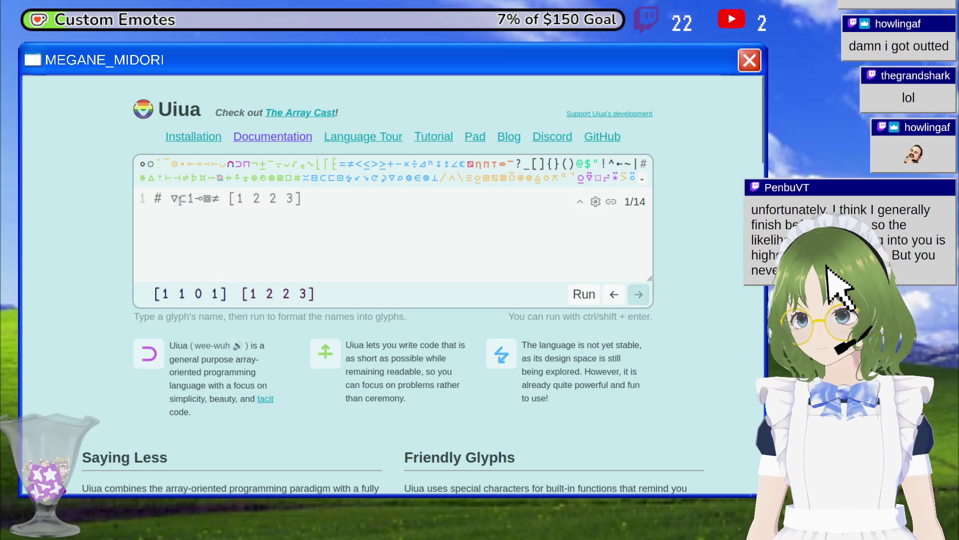
{"action": "left_click_drag", "start_coordinate": [169, 201], "coordinate": [228, 200]}
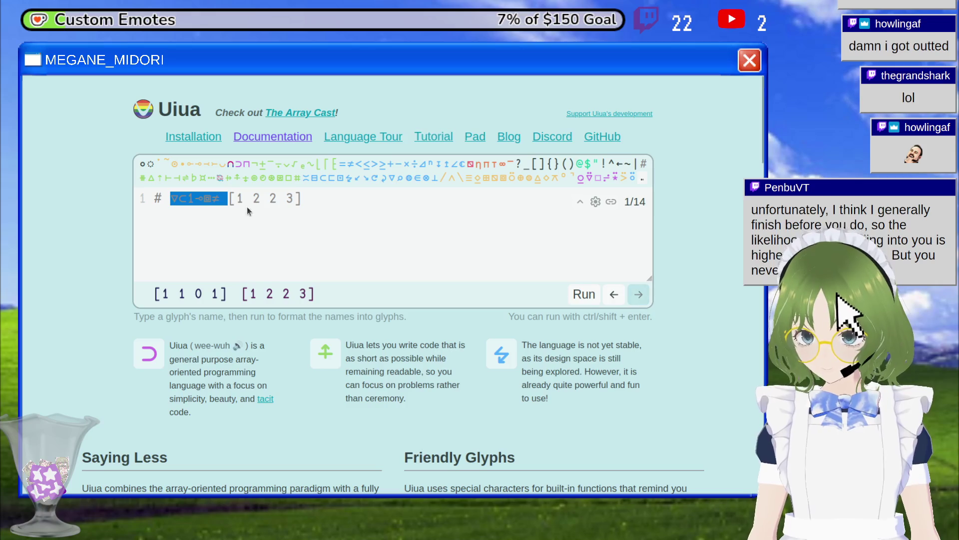
{"action": "left_click_drag", "start_coordinate": [323, 201], "coordinate": [169, 198]}
{"action": "left_click", "coordinate": [314, 219]}
{"action": "key", "text": "Return"}
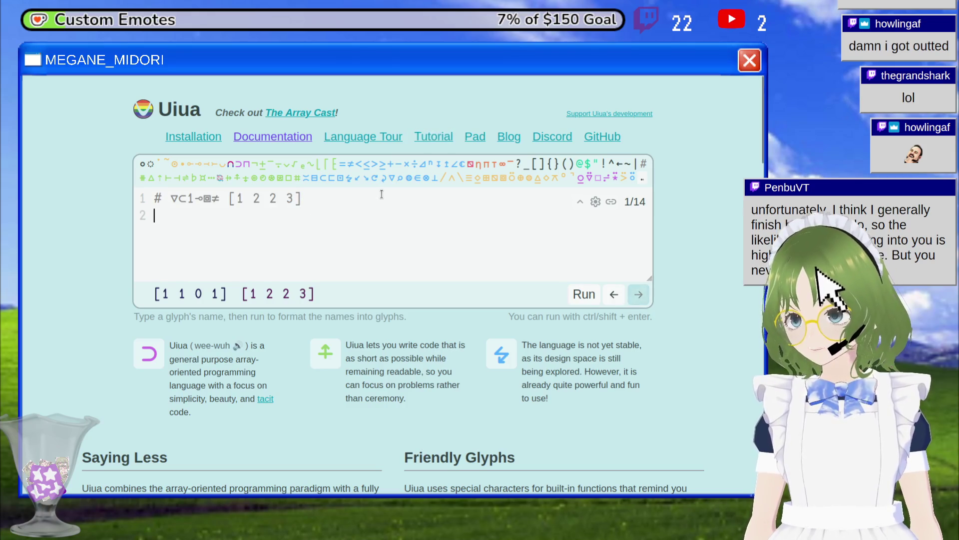
{"action": "type", "text": "▽⊂1⊸⧈≠ [1 2 2 3]"}
Drop ▽ from line 2 and uncomment line 1, giving outputs [1 2 3] and [1 1 0 1].
{"action": "left_click", "coordinate": [584, 294]}
{"action": "left_click", "coordinate": [160, 216]}
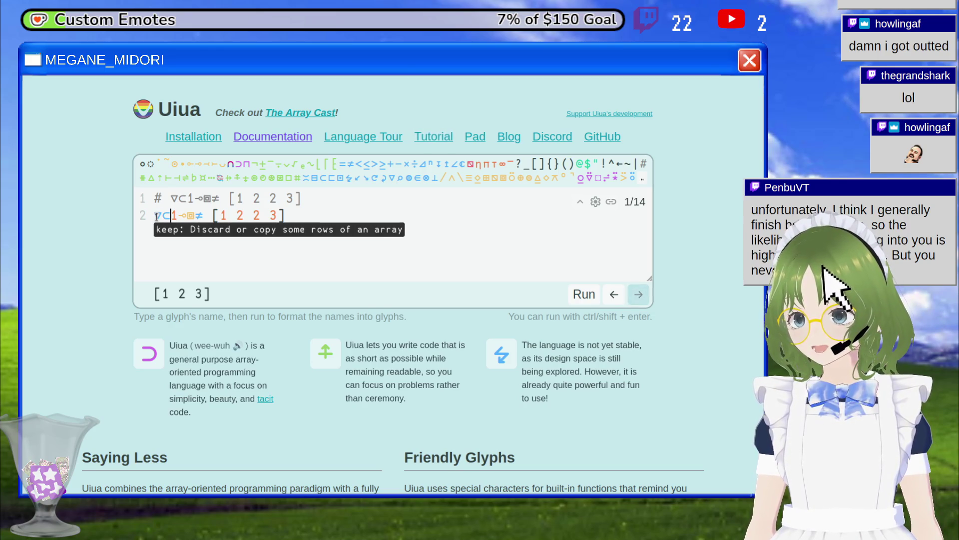
{"action": "key", "text": "BackSpace"}
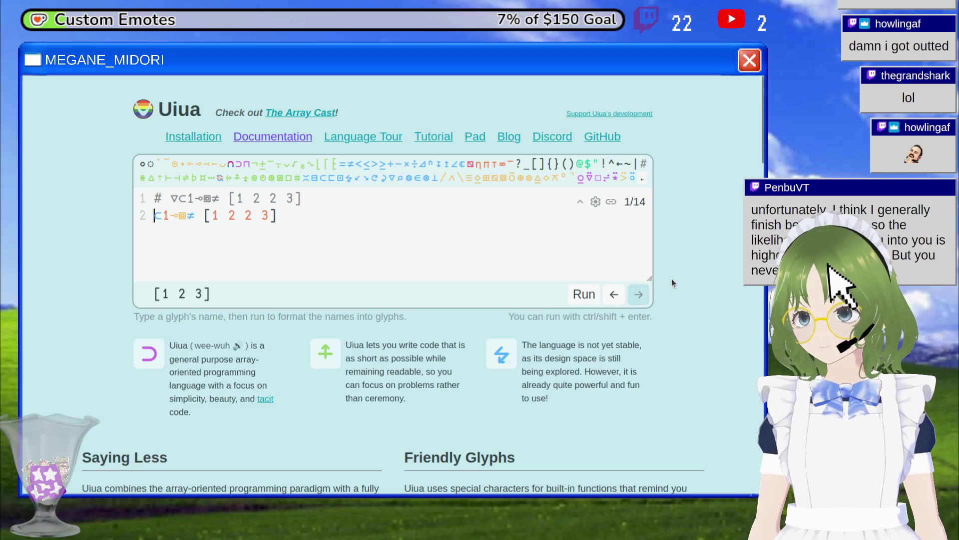
{"action": "left_click", "coordinate": [589, 299]}
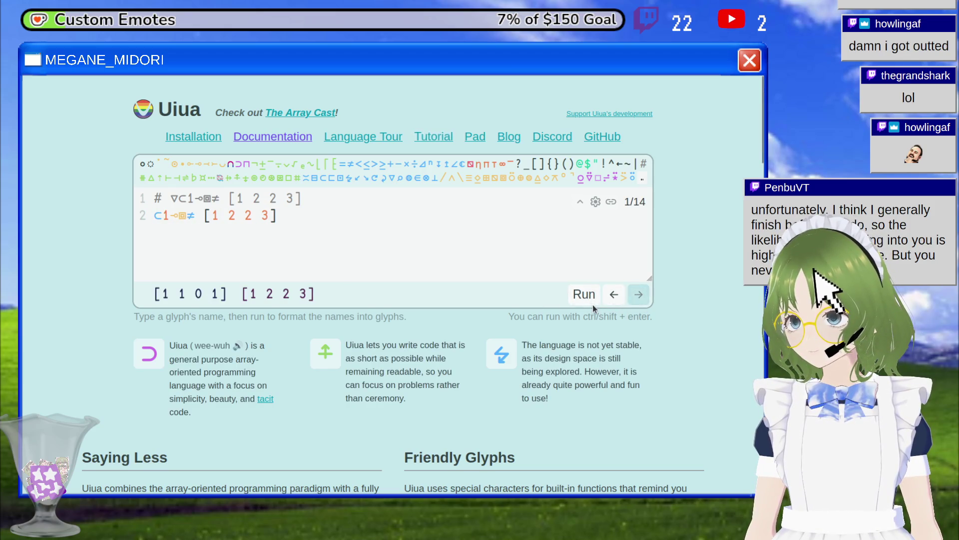
{"action": "left_click", "coordinate": [307, 199]}
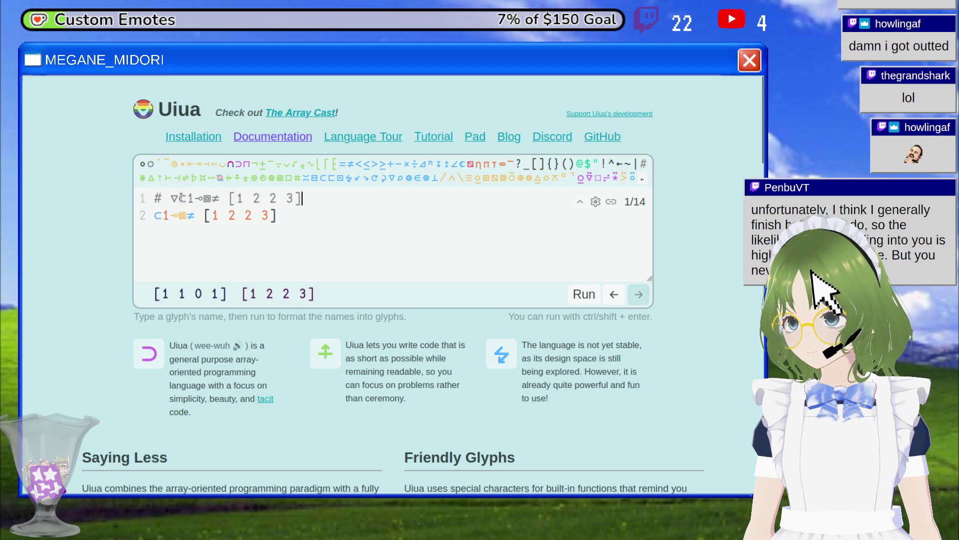
{"action": "left_click", "coordinate": [166, 198]}
{"action": "key", "text": "BackSpace"}
{"action": "key", "text": "BackSpace"}
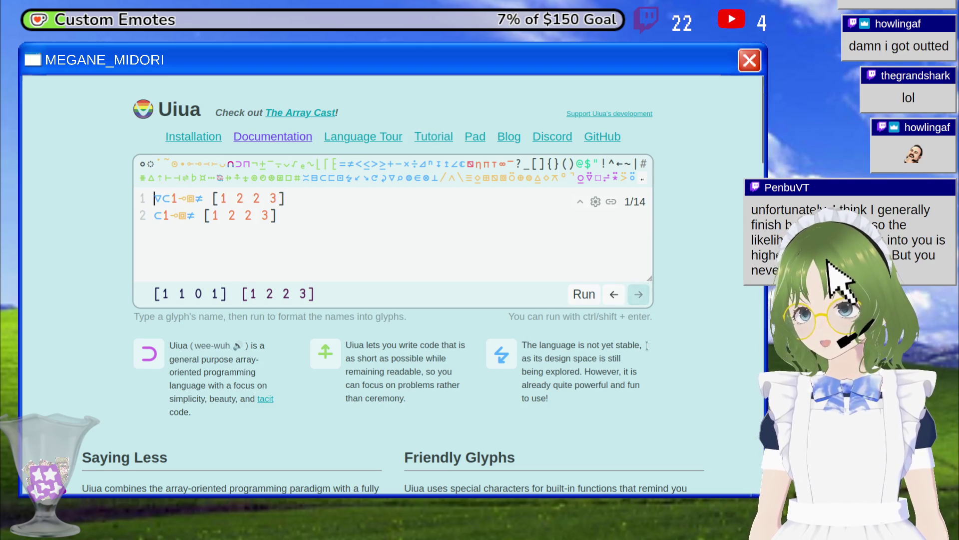
{"action": "left_click", "coordinate": [591, 296]}
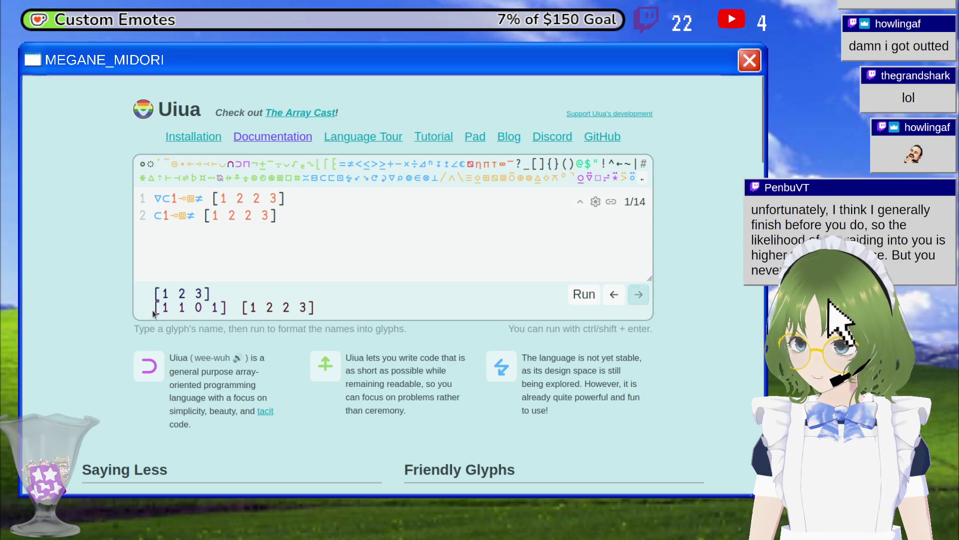
Delete the ⊂ join from the start of line 2 and rerun the code.
{"action": "mouse_move", "coordinate": [166, 219]}
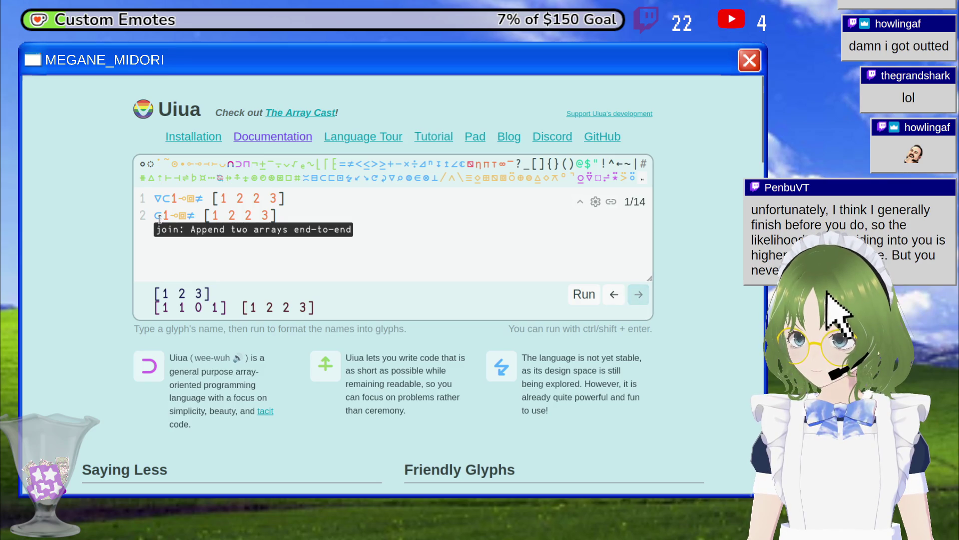
{"action": "left_click", "coordinate": [157, 214]}
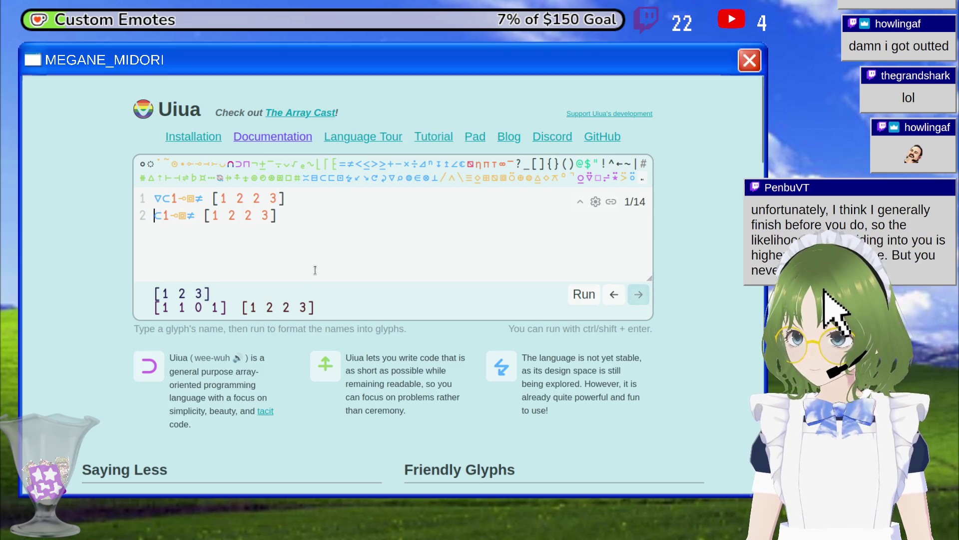
{"action": "key", "text": "Right"}
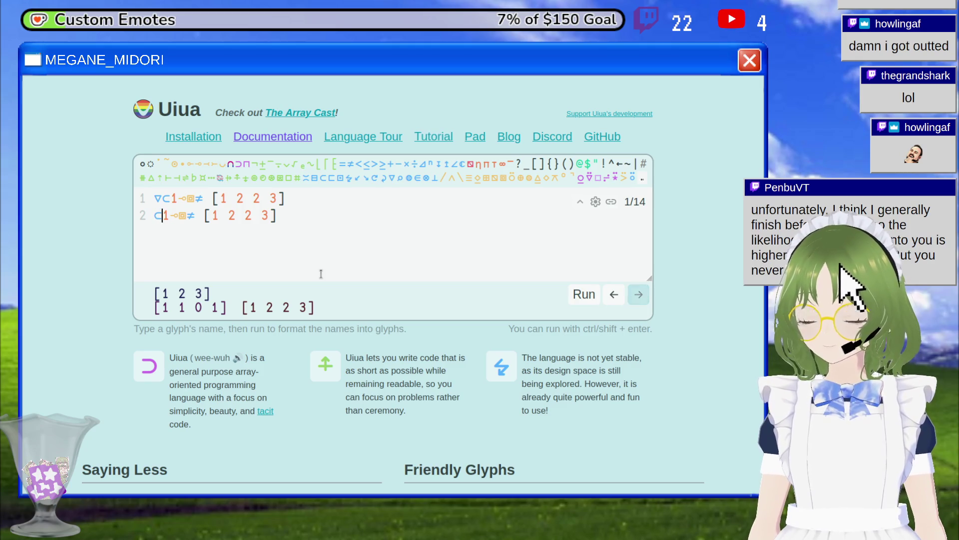
{"action": "mouse_move", "coordinate": [157, 216]}
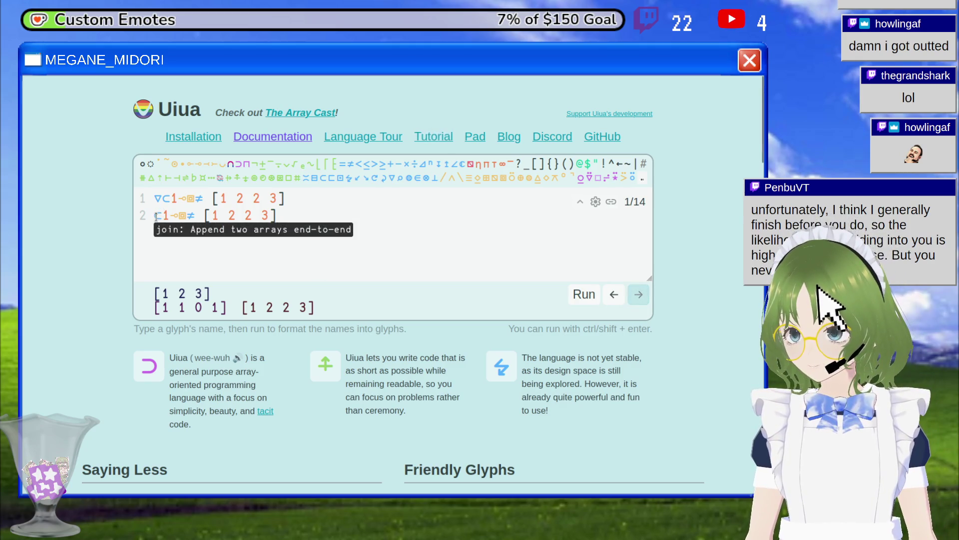
{"action": "key", "text": "BackSpace"}
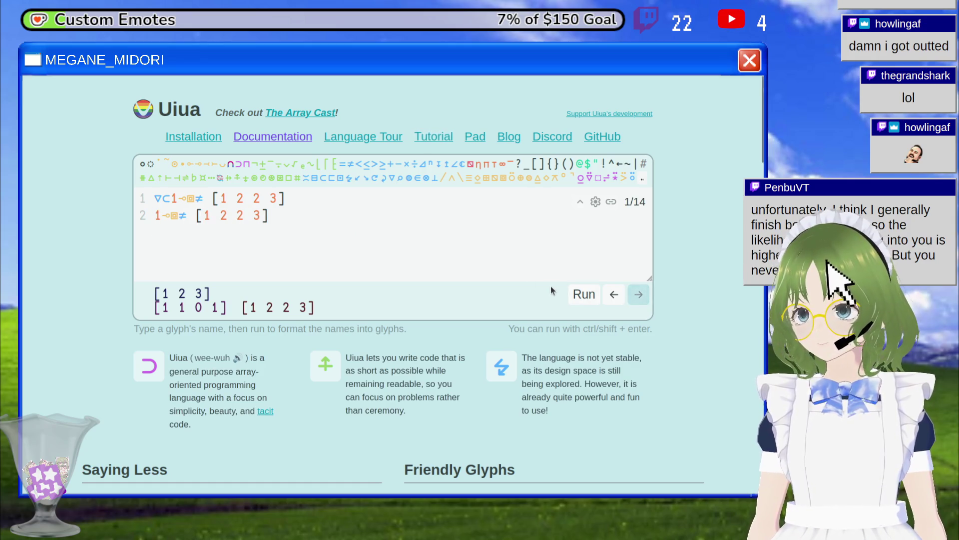
{"action": "left_click", "coordinate": [582, 296]}
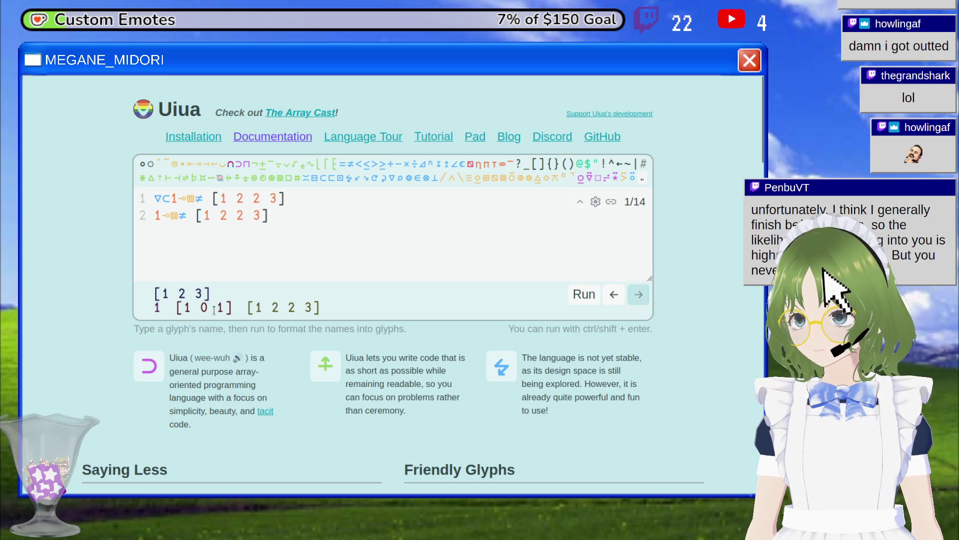
Remove the leading 1 and the ⊸ modifier, leaving stencil not-equals with output [1 0 1].
{"action": "double_click", "coordinate": [158, 219]}
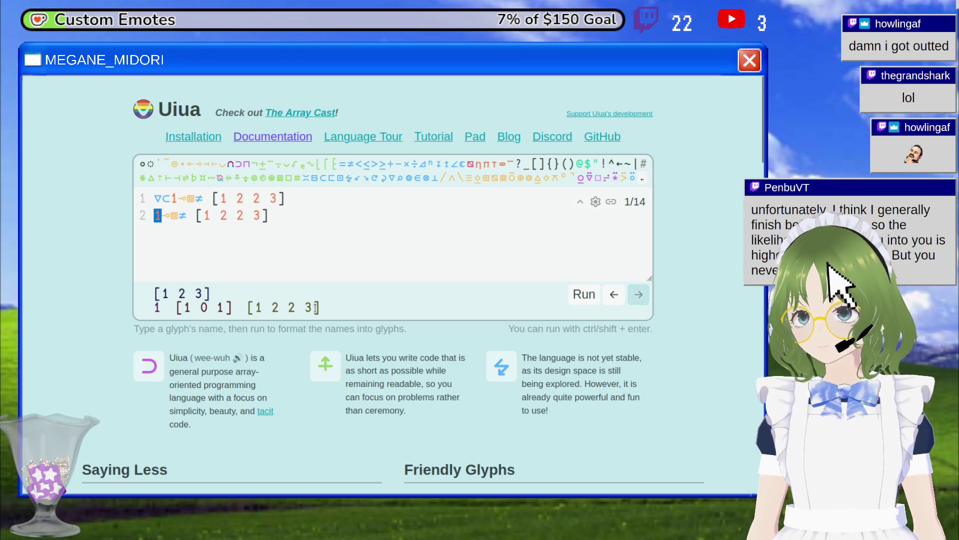
{"action": "key", "text": "BackSpace"}
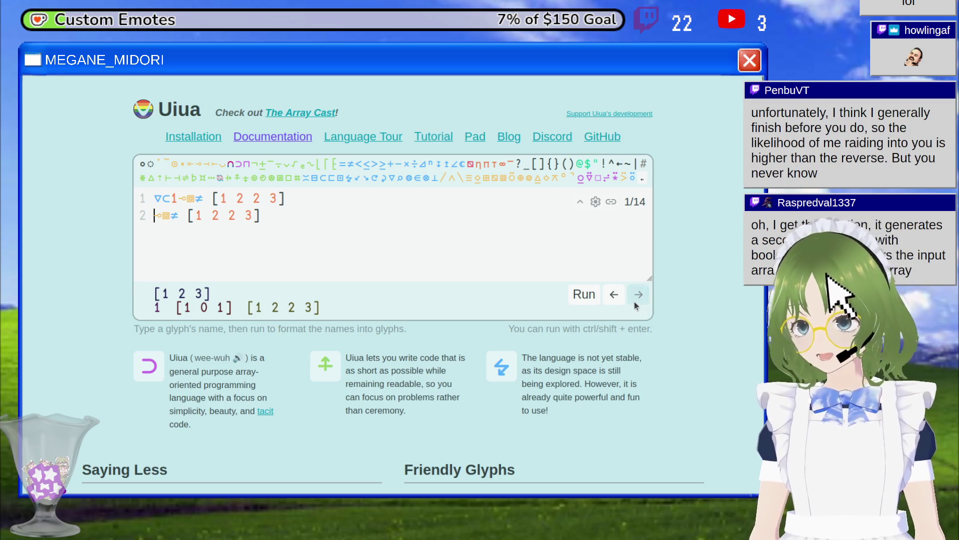
{"action": "left_click", "coordinate": [594, 299]}
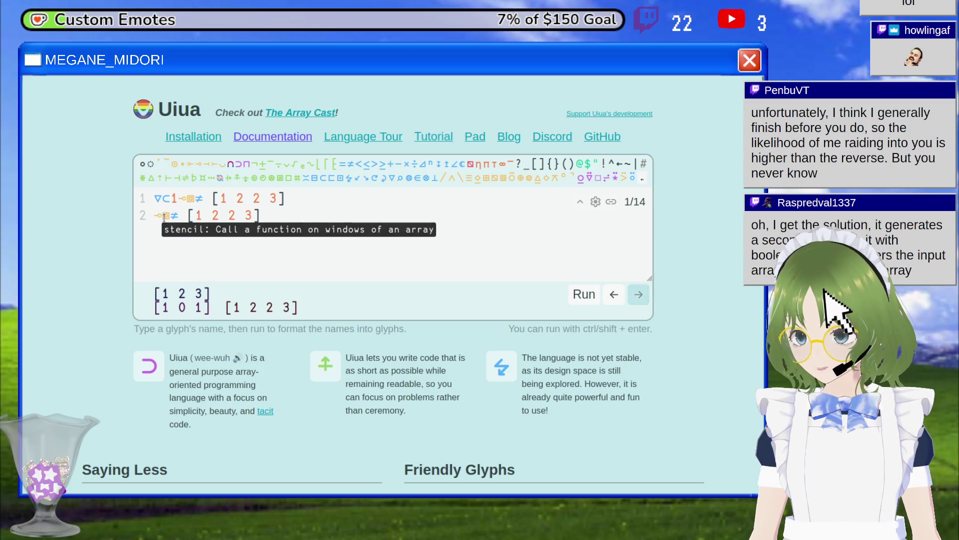
{"action": "key", "text": "BackSpace"}
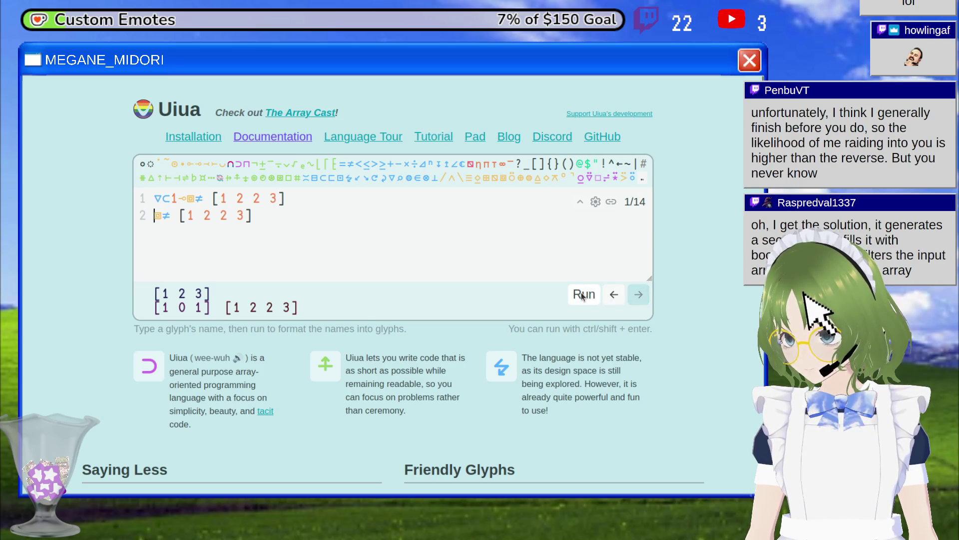
{"action": "left_click", "coordinate": [582, 296]}
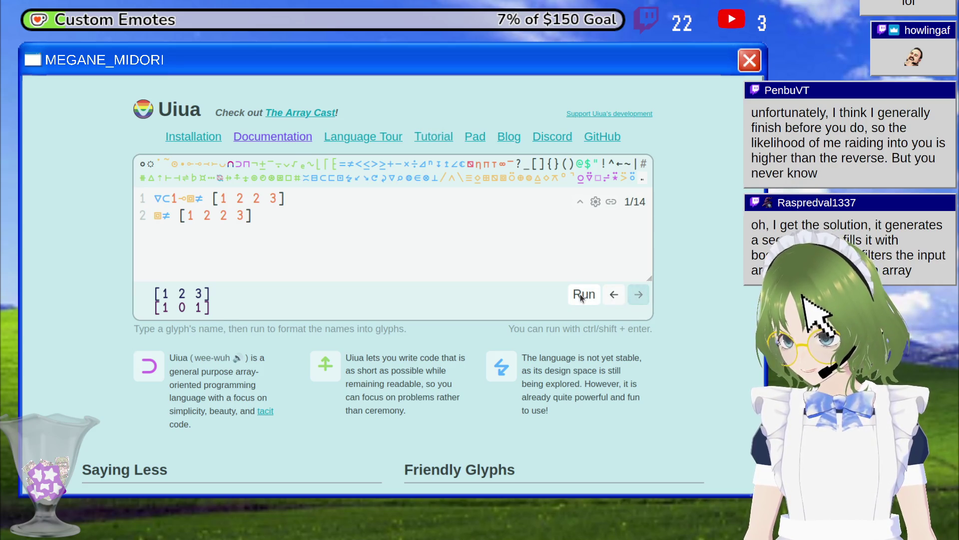
{"action": "left_click", "coordinate": [158, 215]}
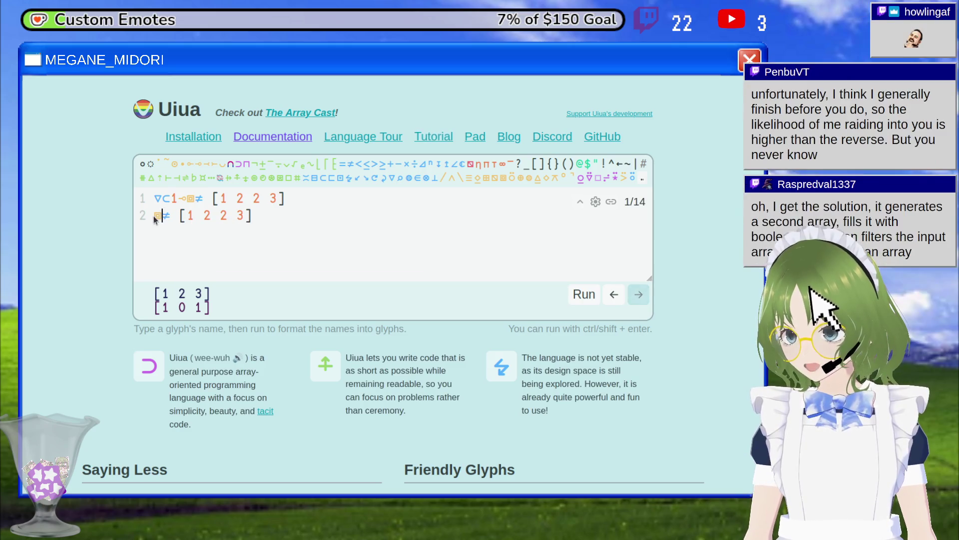
{"action": "double_click", "coordinate": [158, 215]}
{"action": "key", "text": "Right"}
{"action": "key", "text": "Right"}
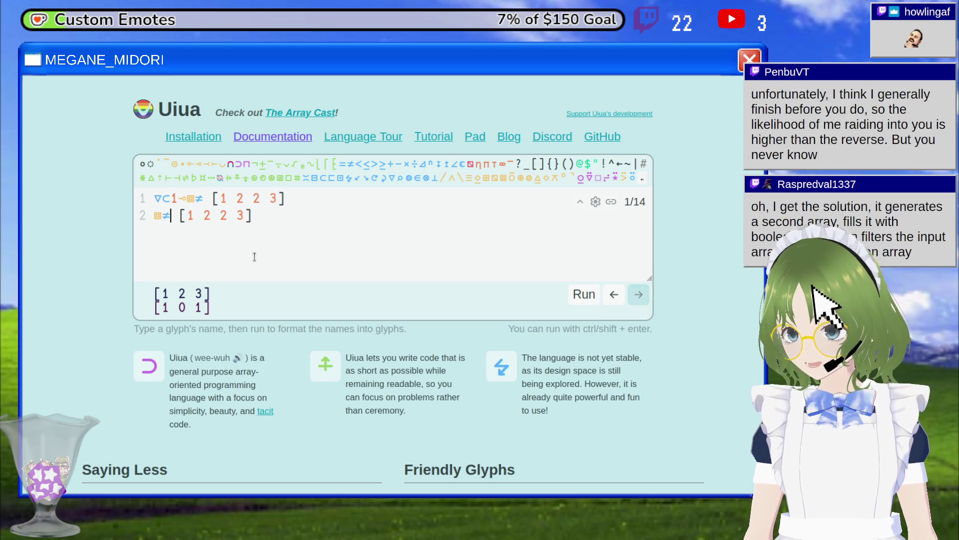
{"action": "key", "text": "BackSpace"}
{"action": "type", "text": "+"}
{"action": "left_click", "coordinate": [593, 295]}
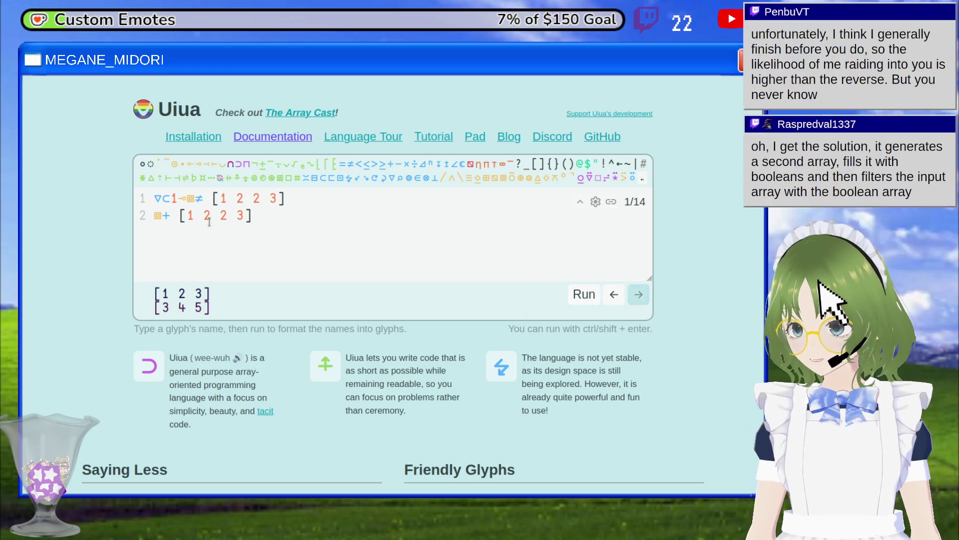
{"action": "left_click", "coordinate": [171, 215]}
{"action": "key", "text": "BackSpace"}
{"action": "type", "text": "≠"}
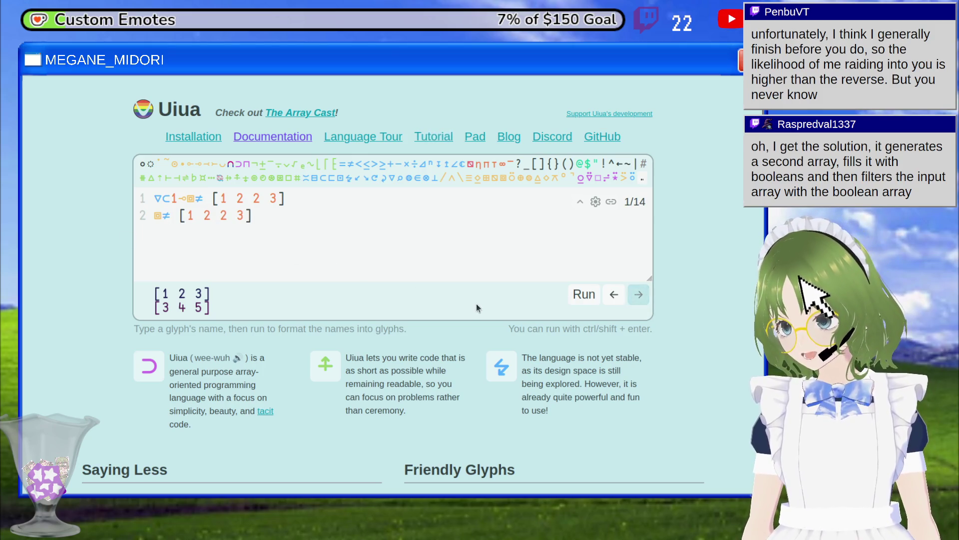
{"action": "left_click", "coordinate": [582, 297]}
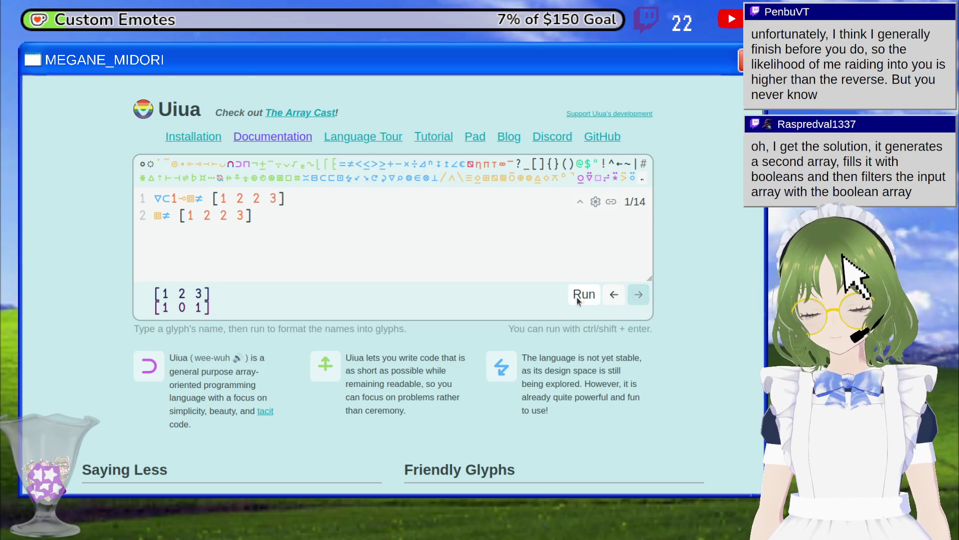
{"action": "left_click_drag", "start_coordinate": [189, 217], "coordinate": [245, 216]}
{"action": "left_click", "coordinate": [223, 216]}
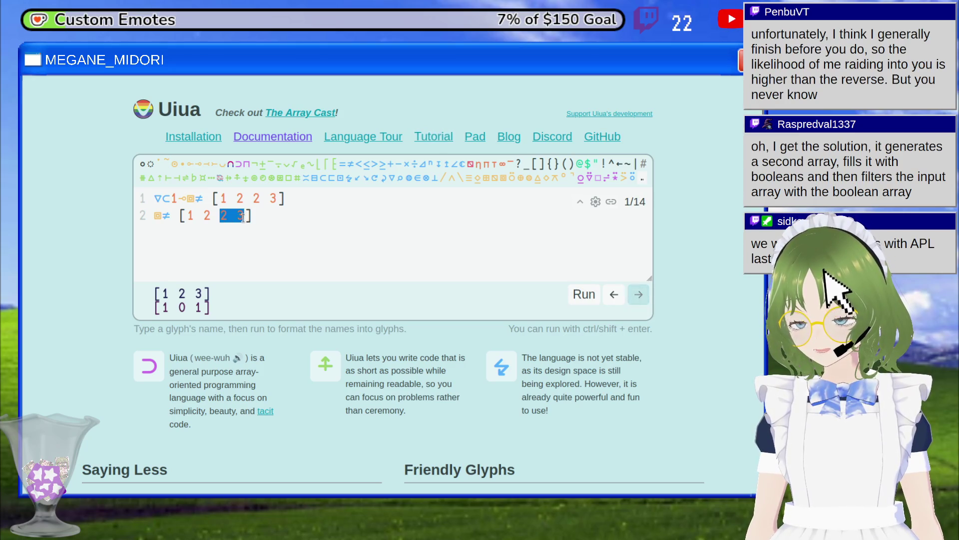
{"action": "left_click", "coordinate": [245, 215]}
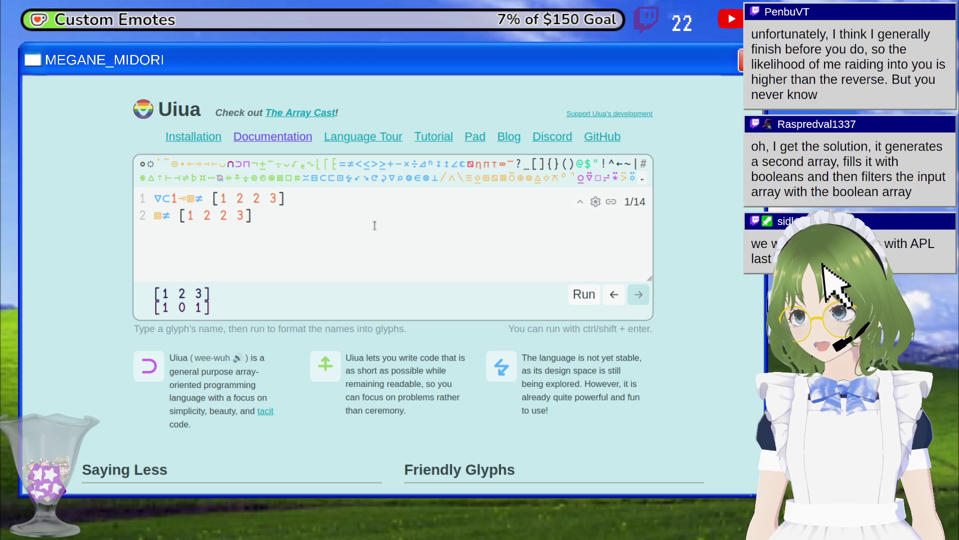
{"action": "mouse_move", "coordinate": [185, 198]}
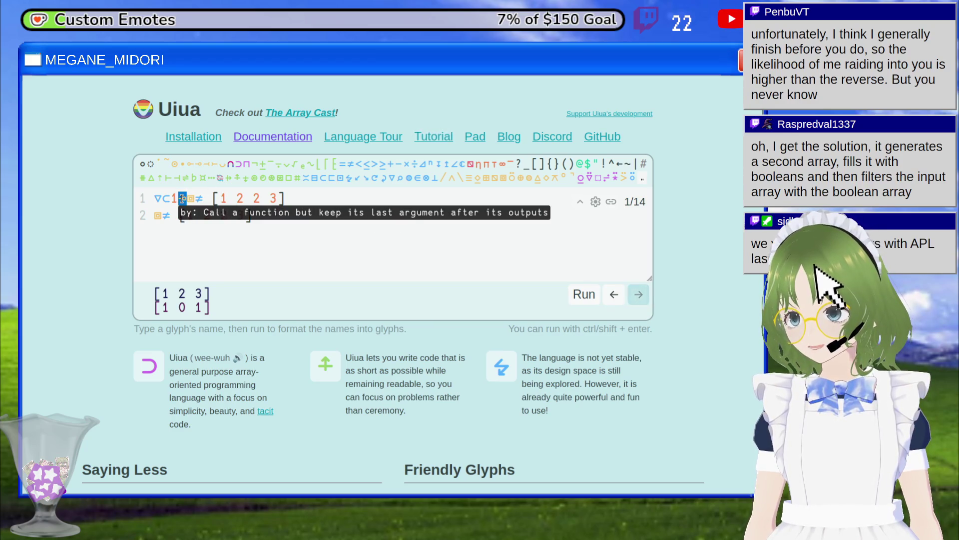
Restore ⊸ at the start of line 2, giving [1 0 1] beside [1 2 2 3].
{"action": "left_click", "coordinate": [155, 217]}
{"action": "type", "text": "⊸"}
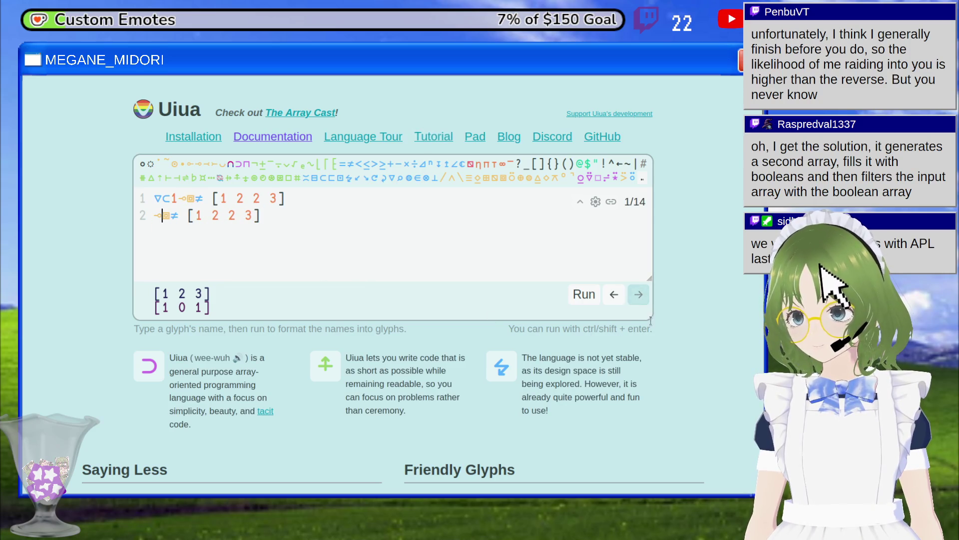
{"action": "left_click", "coordinate": [577, 295]}
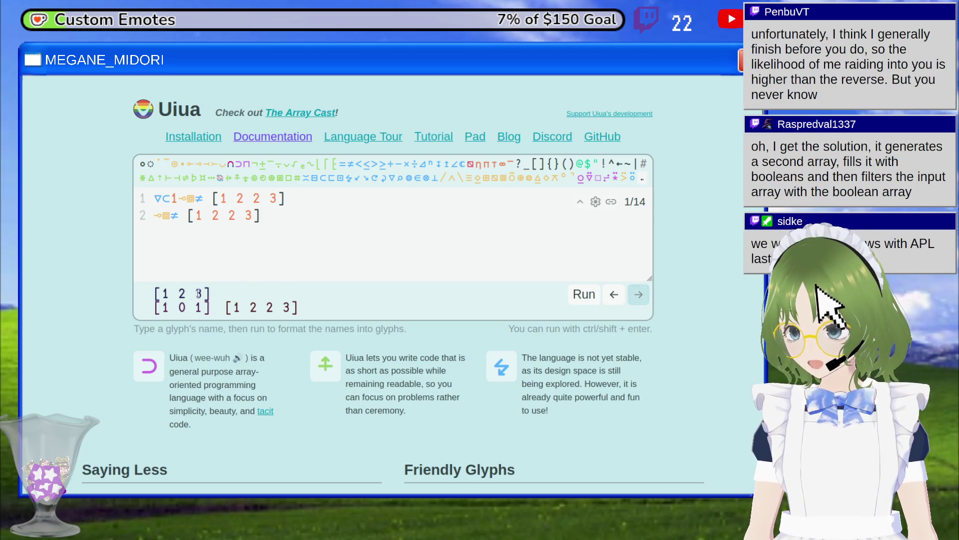
{"action": "mouse_move", "coordinate": [157, 303]}
{"action": "left_mouse_down"}
{"action": "mouse_move", "coordinate": [315, 312]}
{"action": "mouse_move", "coordinate": [301, 302]}
{"action": "left_mouse_up"}
{"action": "left_click", "coordinate": [301, 303]}
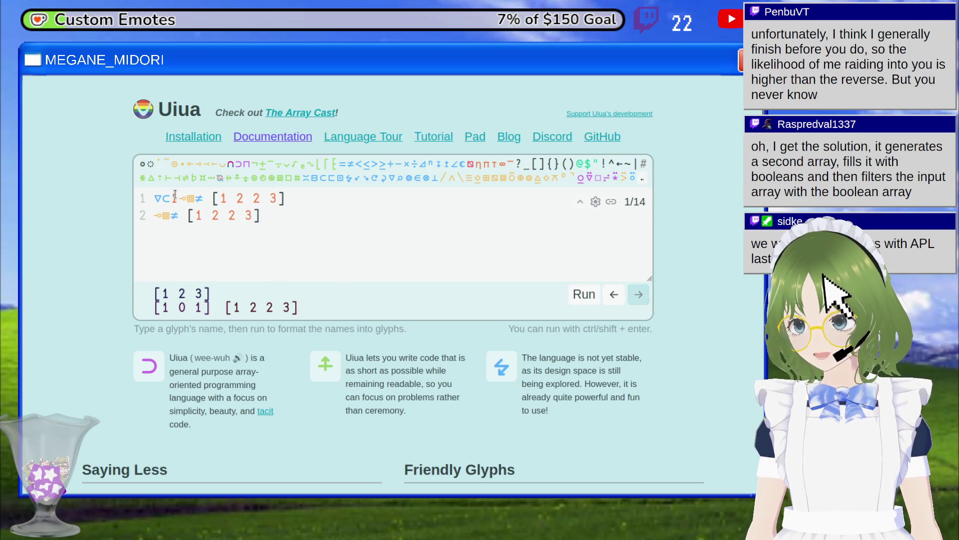
{"action": "left_click_drag", "start_coordinate": [178, 197], "coordinate": [164, 196]}
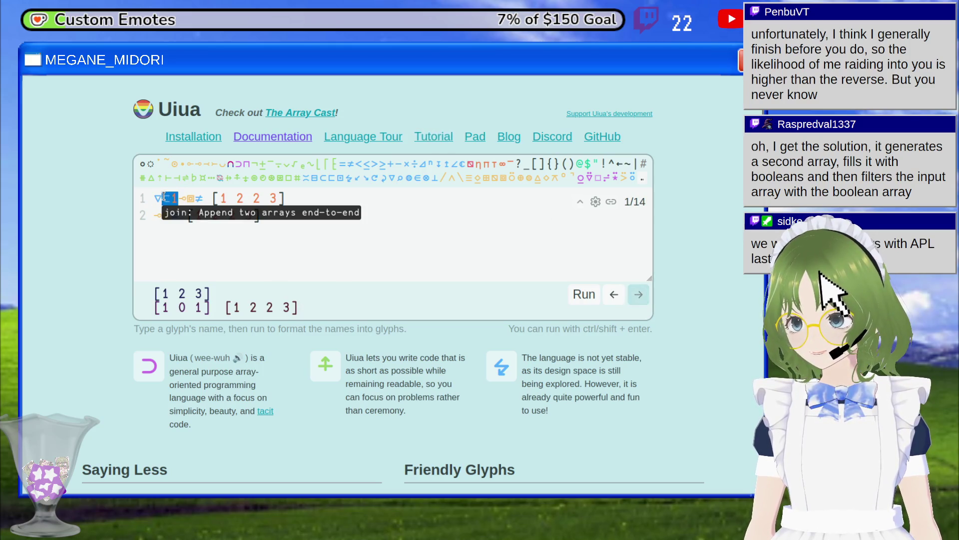
{"action": "left_click", "coordinate": [171, 198]}
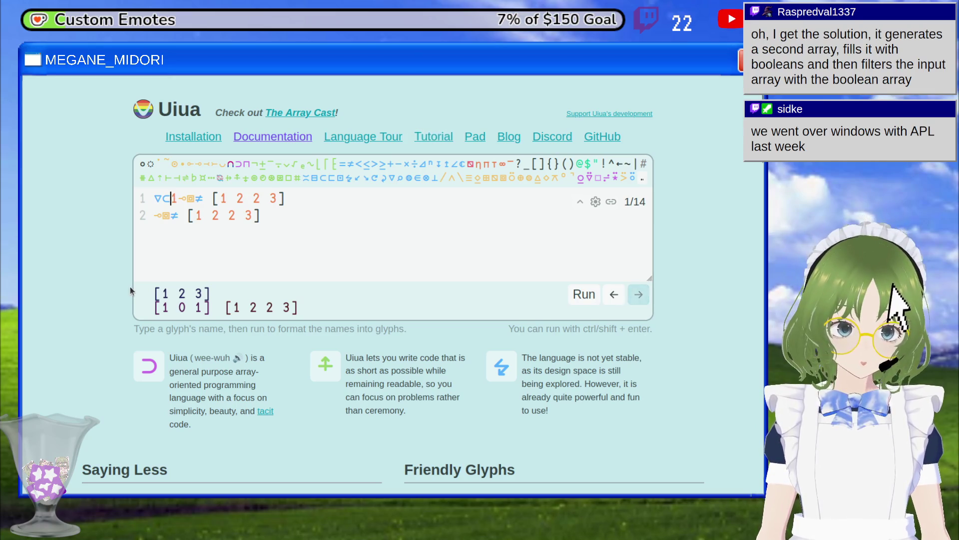
Add back the leading 1 and the ⊂ join on line 2, running after each.
{"action": "mouse_move", "coordinate": [175, 201]}
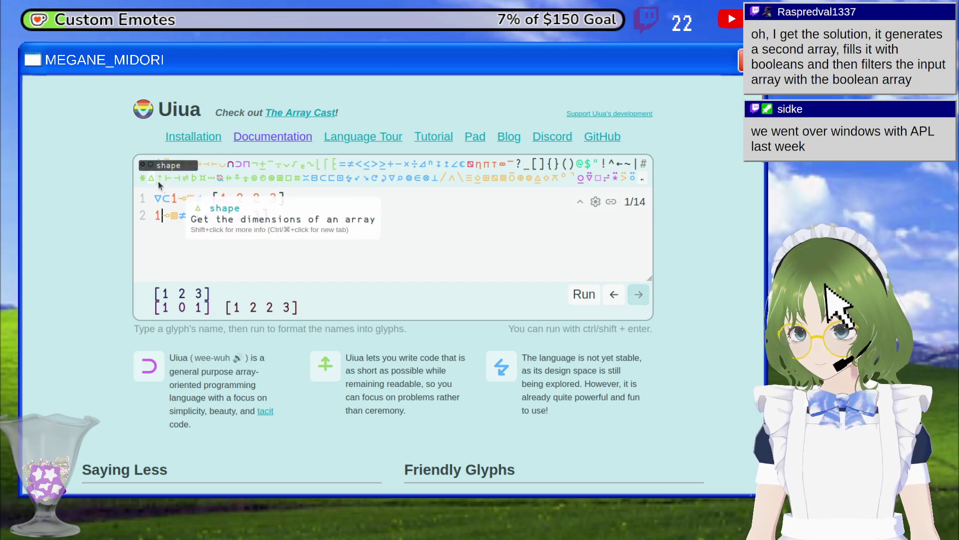
{"action": "type", "text": "1"}
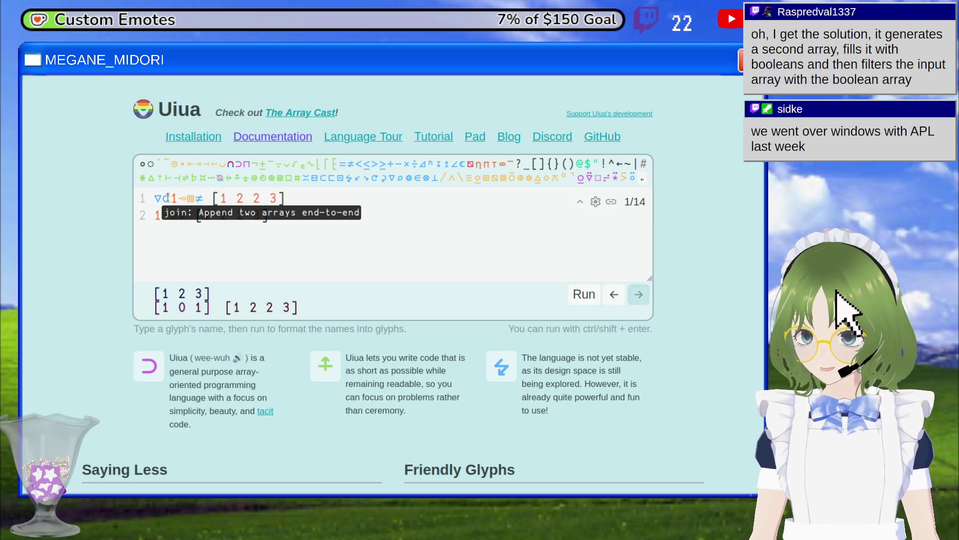
{"action": "double_click", "coordinate": [165, 198]}
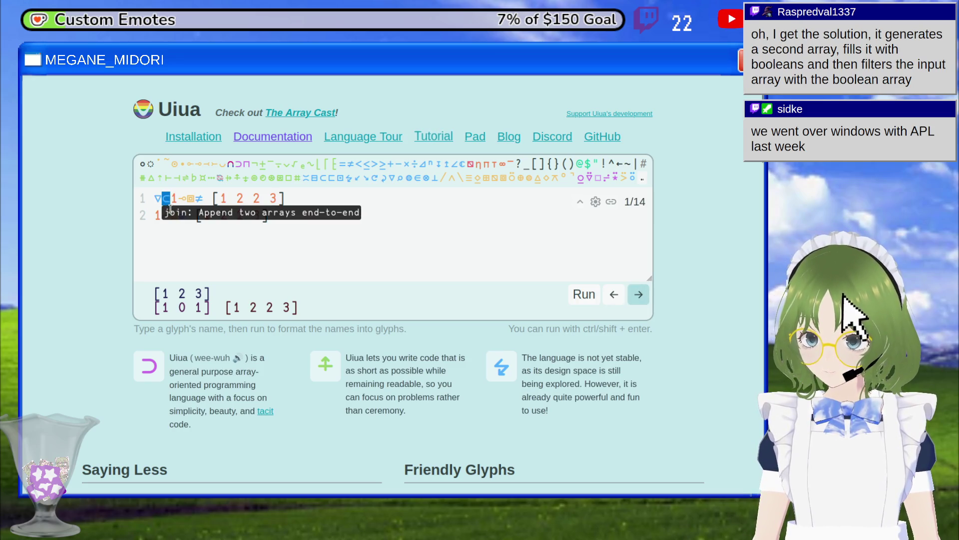
{"action": "left_click", "coordinate": [149, 293]}
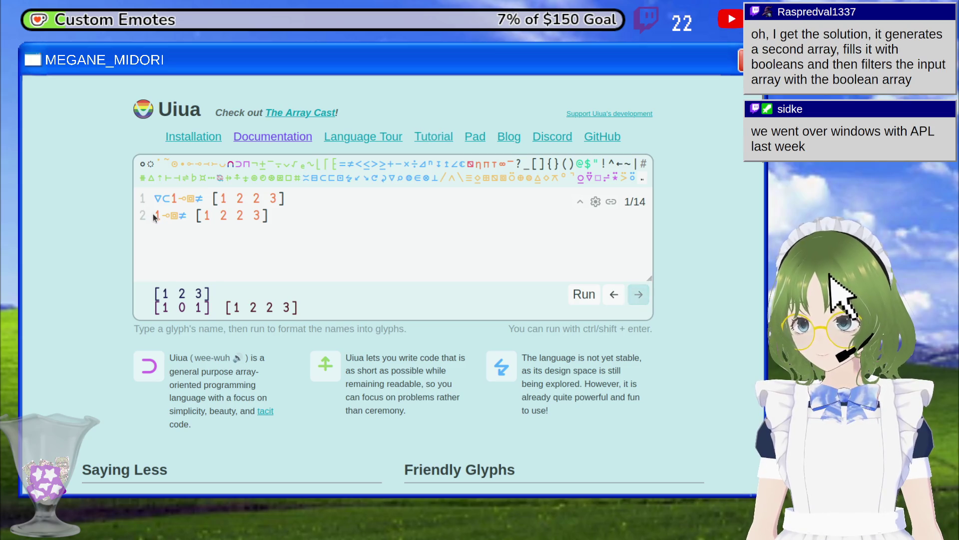
{"action": "left_click", "coordinate": [585, 302]}
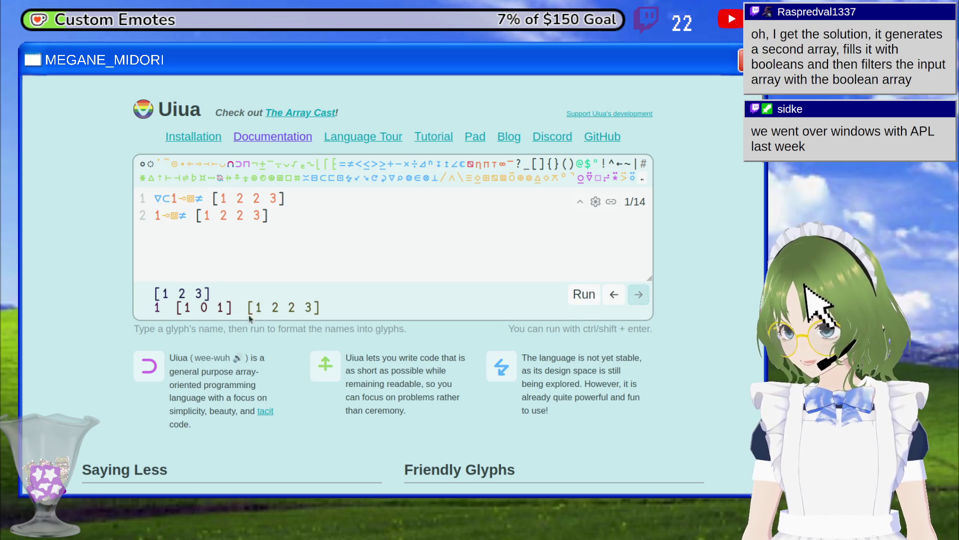
{"action": "left_click", "coordinate": [155, 216]}
{"action": "type", "text": "⊂"}
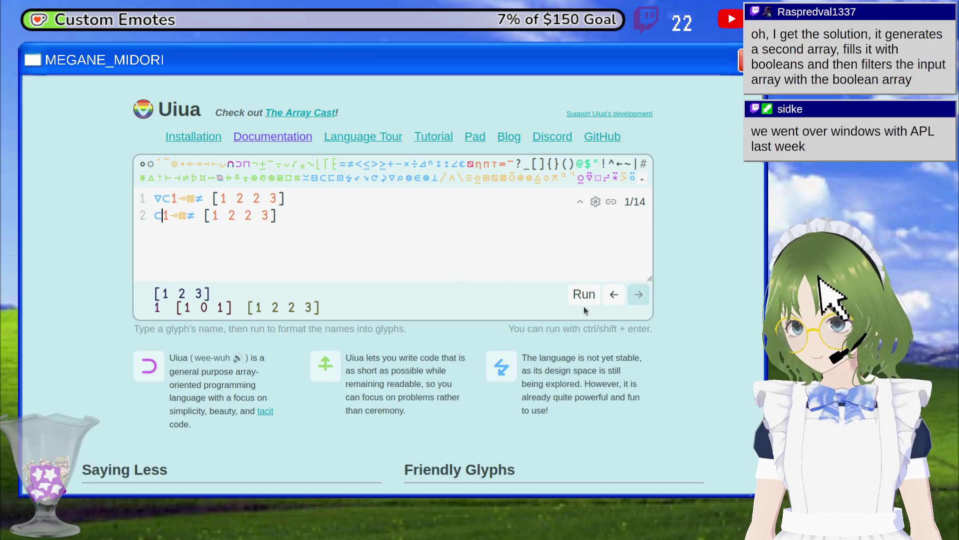
{"action": "left_click", "coordinate": [583, 298]}
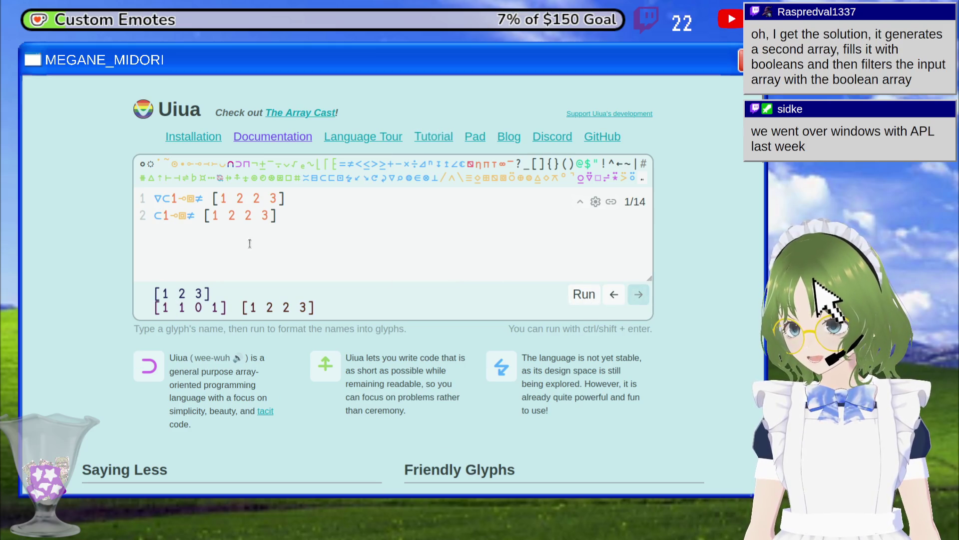
{"action": "left_click_drag", "start_coordinate": [165, 305], "coordinate": [171, 308]}
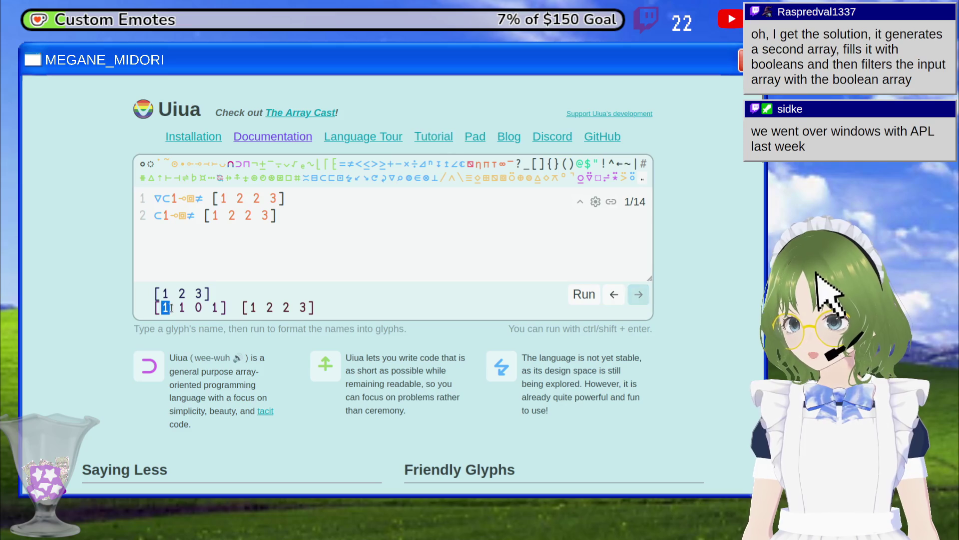
Copy ▽ from line 1 to the front of line 2 and run the filtered version.
{"action": "left_click", "coordinate": [221, 199]}
{"action": "left_click", "coordinate": [158, 217]}
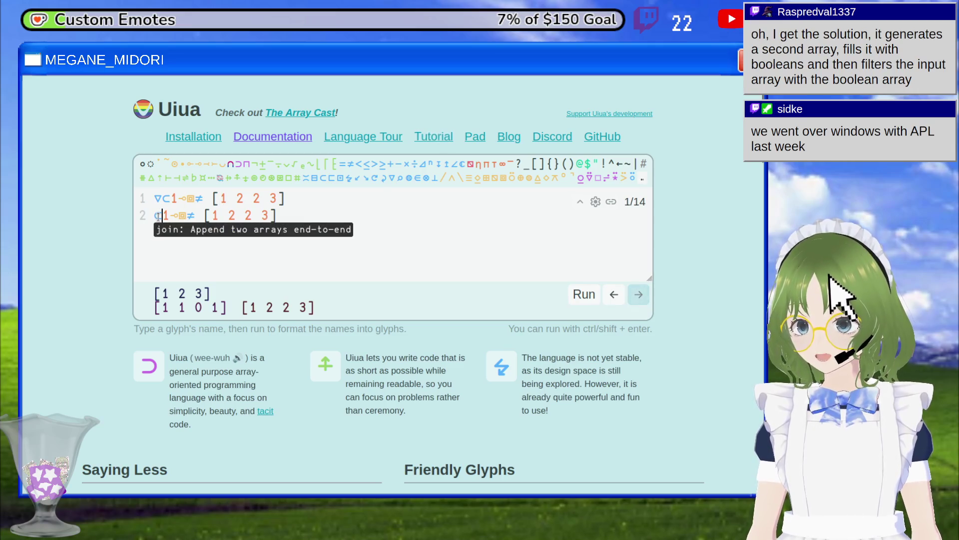
{"action": "key", "text": "Up"}
{"action": "key", "text": "Right"}
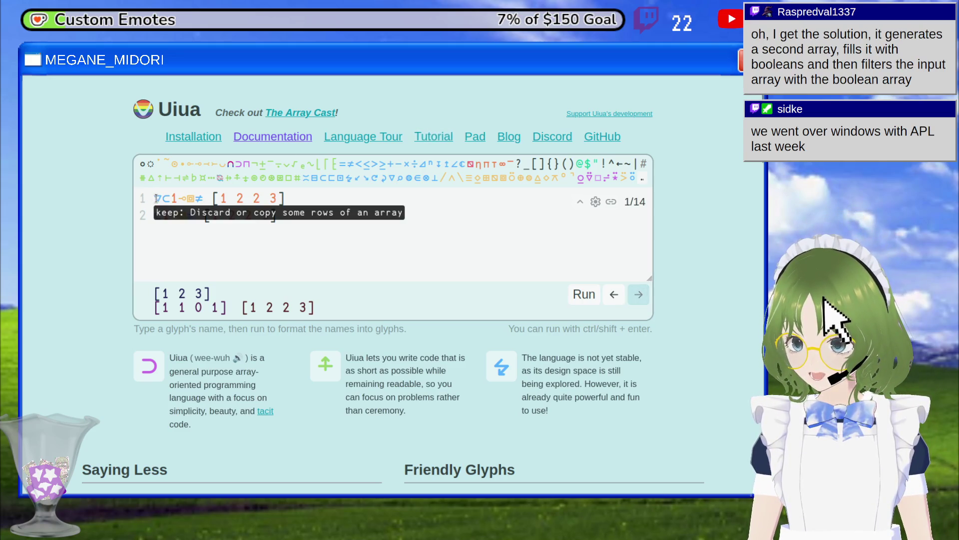
{"action": "left_click", "coordinate": [155, 216]}
{"action": "type", "text": "▽"}
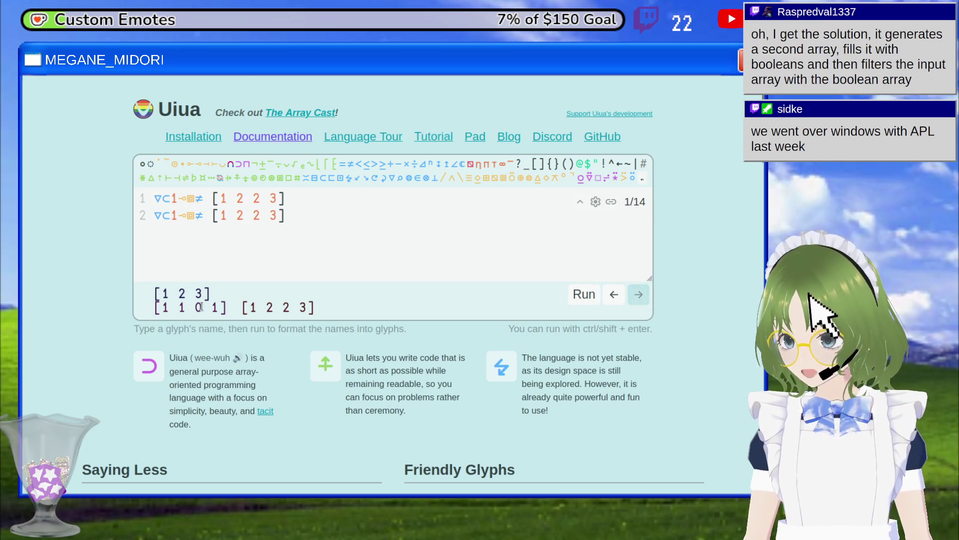
{"action": "double_click", "coordinate": [198, 308]}
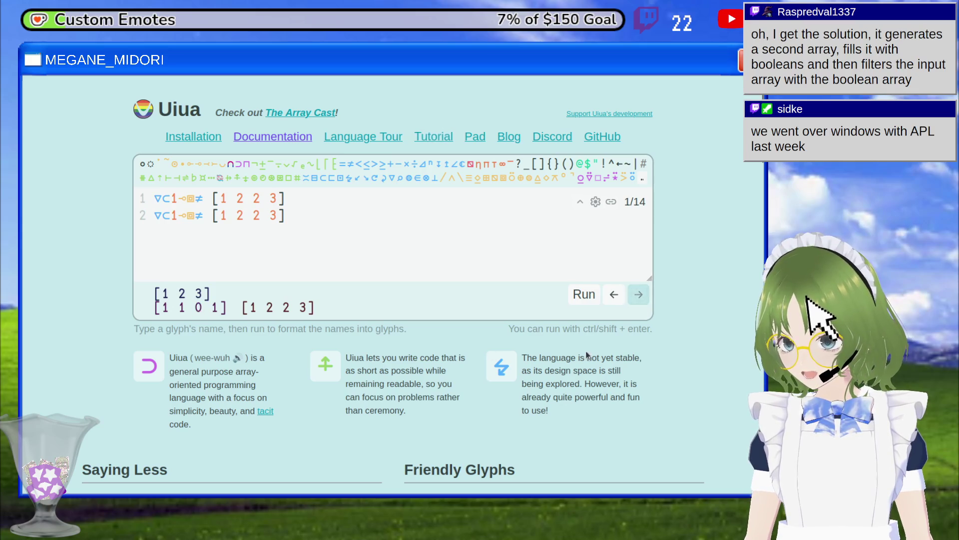
{"action": "left_click", "coordinate": [582, 295]}
Remove ▽ from line 2 to show [1 1 0 1] beside [1 2 2 3], then open keep's documentation.
{"action": "left_click", "coordinate": [355, 279]}
{"action": "left_click", "coordinate": [162, 215]}
{"action": "key", "text": "BackSpace"}
{"action": "left_click", "coordinate": [587, 296]}
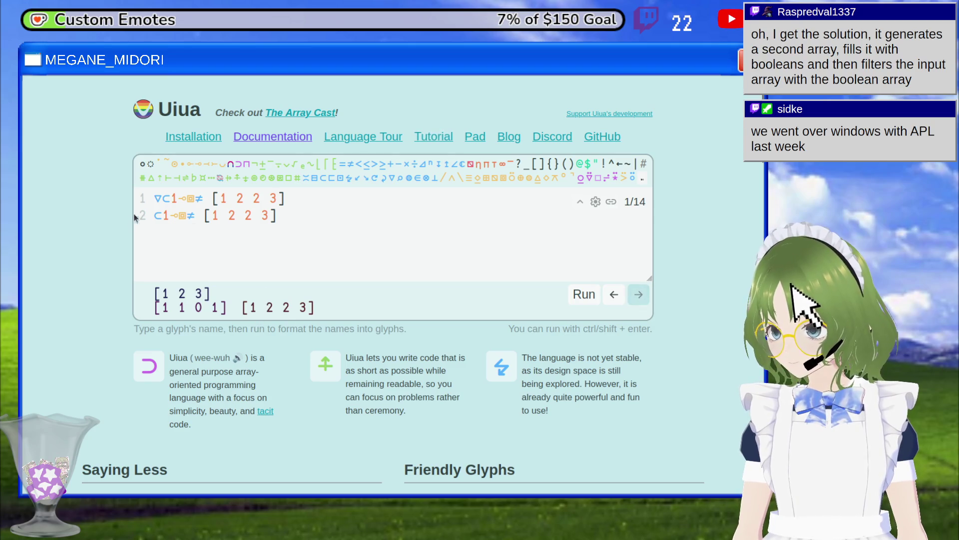
{"action": "left_click", "coordinate": [160, 198], "text": "ctrl"}
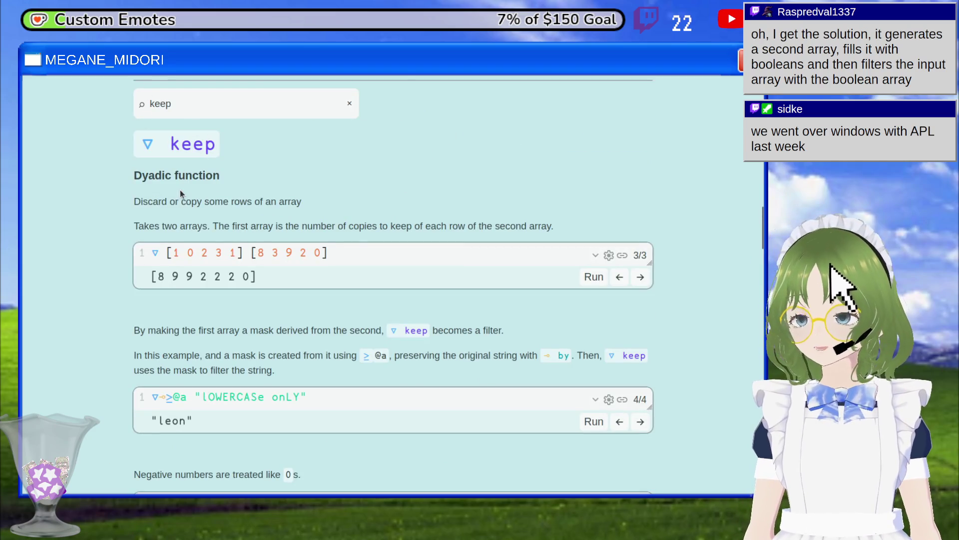
{"action": "key", "text": "ctrl+w"}
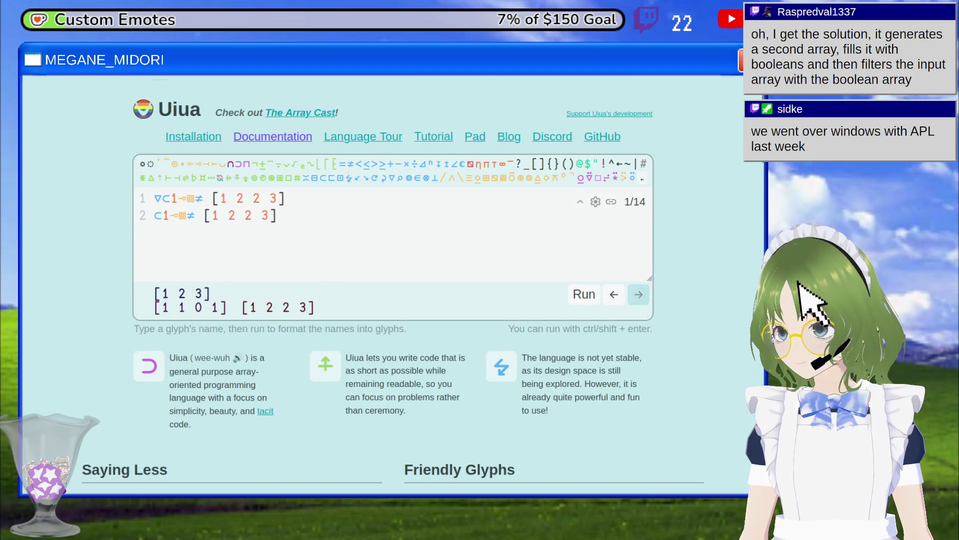
{"action": "key", "text": "ctrl+Tab"}
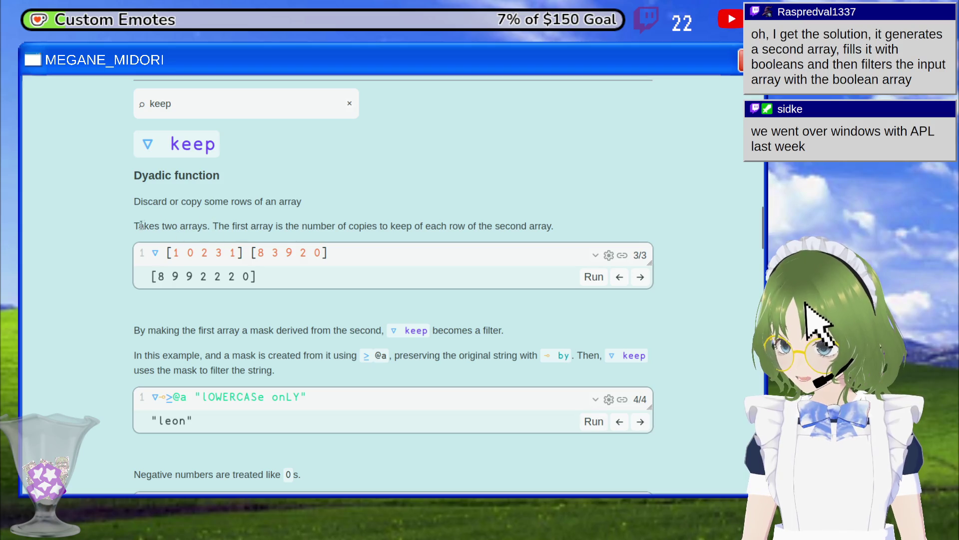
{"action": "mouse_move", "coordinate": [133, 229]}
{"action": "left_mouse_down"}
{"action": "mouse_move", "coordinate": [246, 221]}
{"action": "mouse_move", "coordinate": [382, 235]}
{"action": "mouse_move", "coordinate": [556, 229]}
{"action": "left_mouse_up"}
{"action": "left_click", "coordinate": [263, 222]}
{"action": "left_click", "coordinate": [558, 229]}
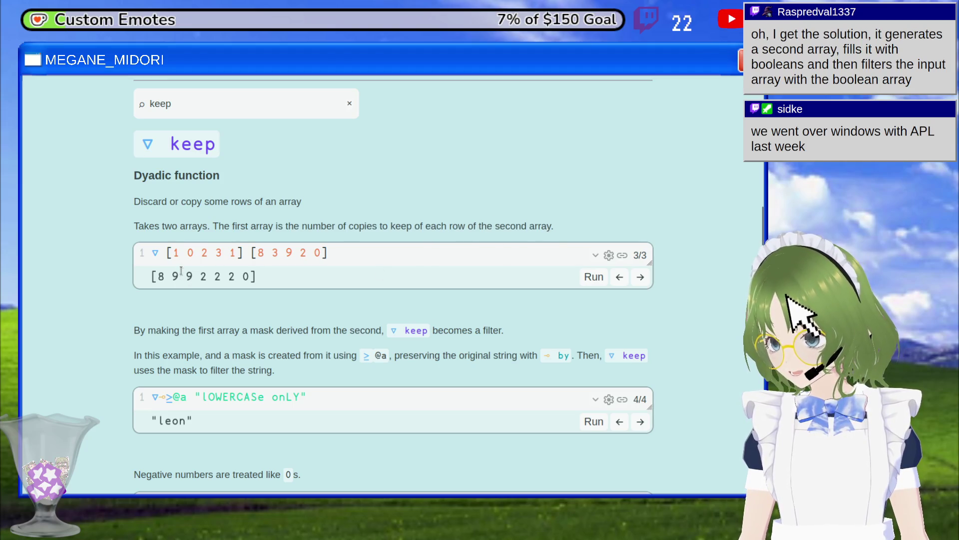
{"action": "left_click_drag", "start_coordinate": [181, 252], "coordinate": [236, 250]}
{"action": "left_click", "coordinate": [250, 252]}
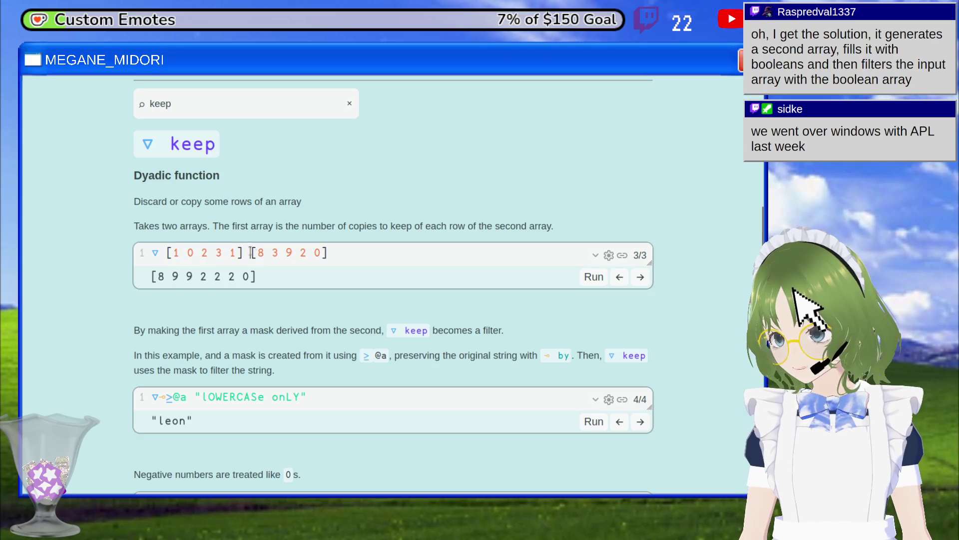
{"action": "key", "text": "alt+Left"}
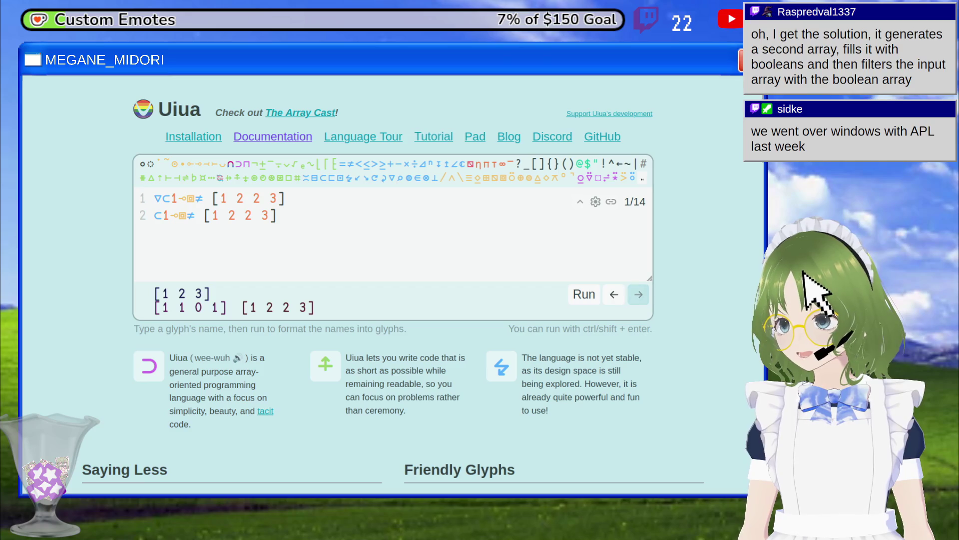
{"action": "left_click", "coordinate": [238, 232]}
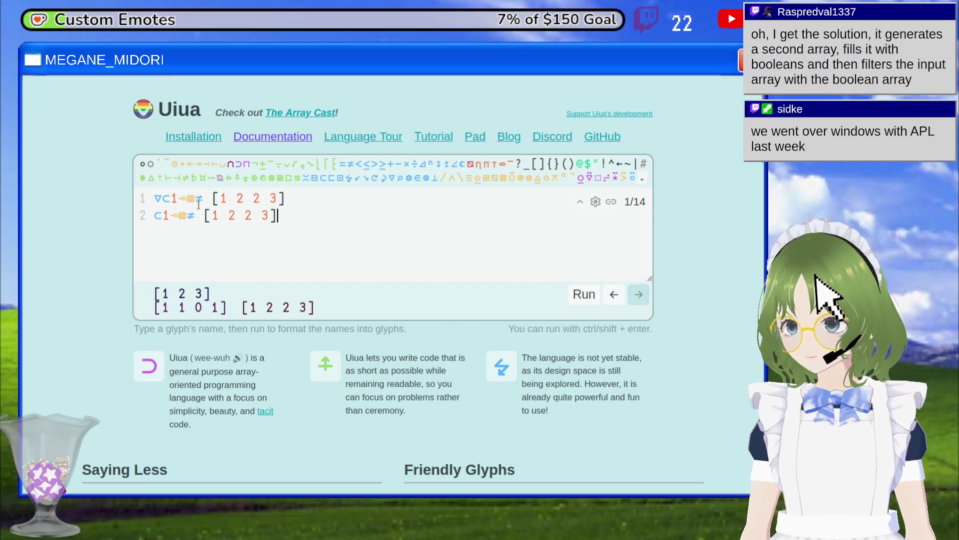
Duplicate line 1 into line 2 and trim it to ⧈≠ on [1 2 2 3], then run.
{"action": "left_click", "coordinate": [299, 202]}
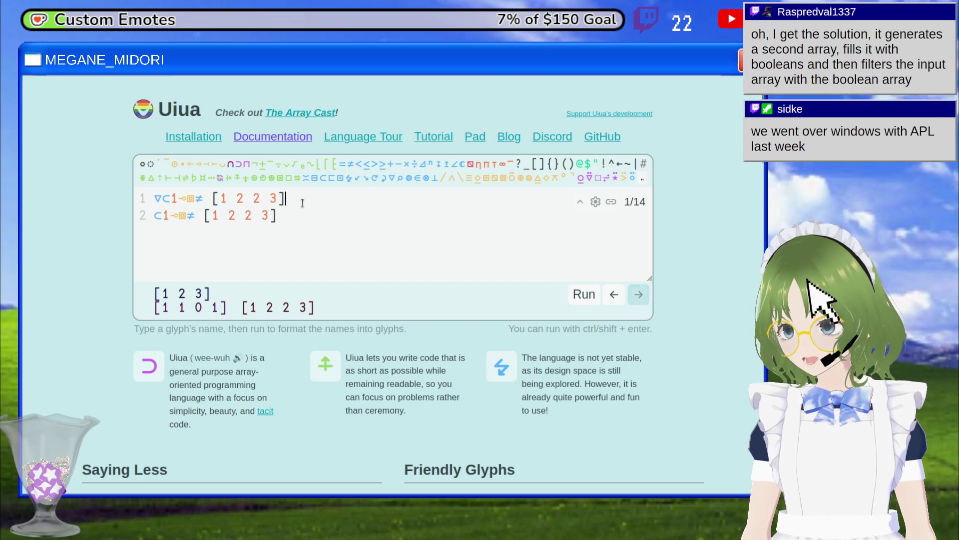
{"action": "key", "text": "Return"}
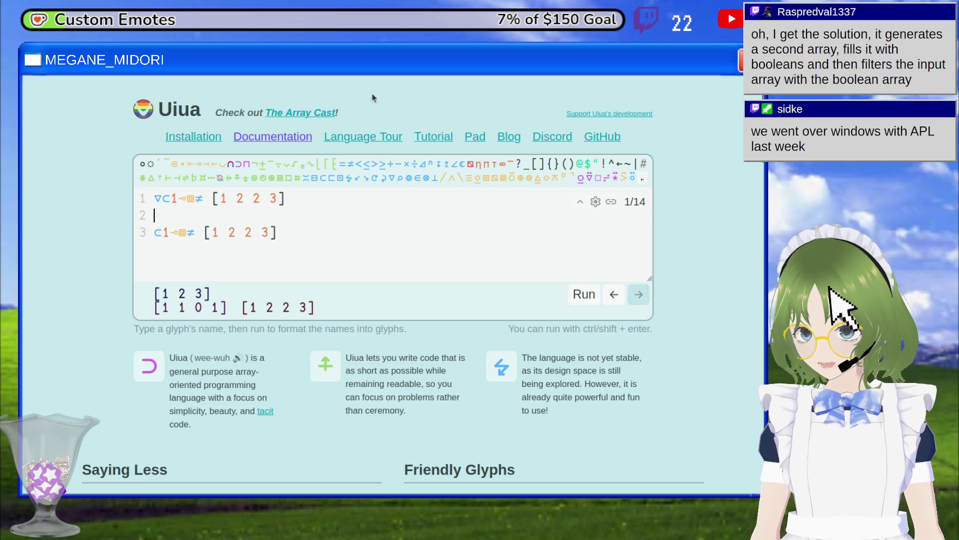
{"action": "triple_click", "coordinate": [216, 201]}
{"action": "key", "text": "ctrl+c"}
{"action": "left_click", "coordinate": [220, 215]}
{"action": "key", "text": "ctrl+v"}
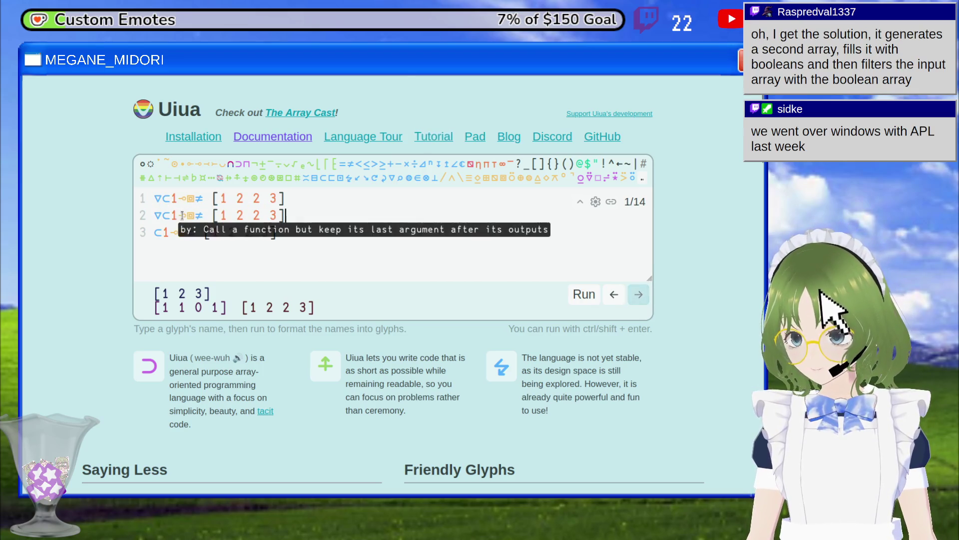
{"action": "left_click", "coordinate": [187, 215]}
{"action": "key", "text": "BackSpace"}
{"action": "key", "text": "BackSpace"}
{"action": "key", "text": "BackSpace"}
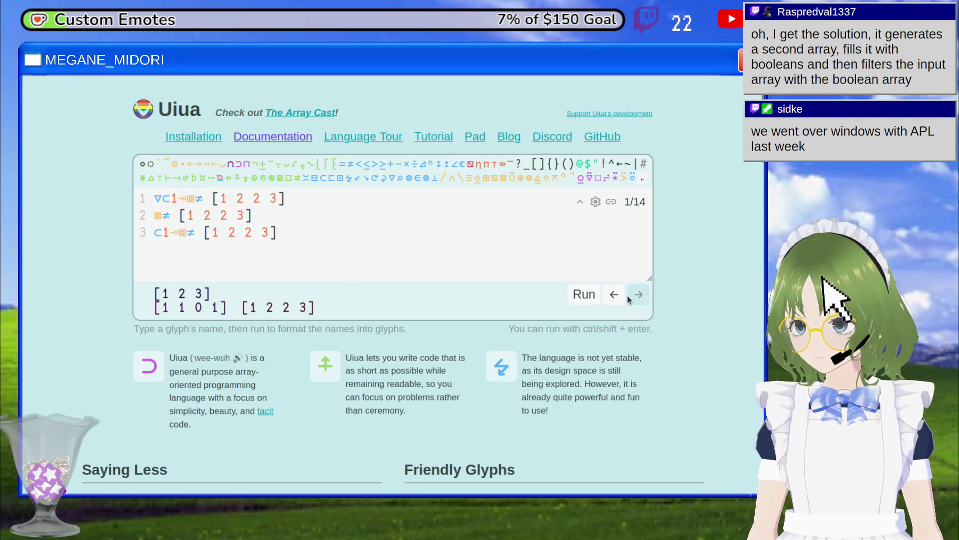
{"action": "left_click", "coordinate": [585, 296]}
Copy the ⊸⧈≠ portion of line 1 onto a new line 3.
{"action": "left_click", "coordinate": [259, 220]}
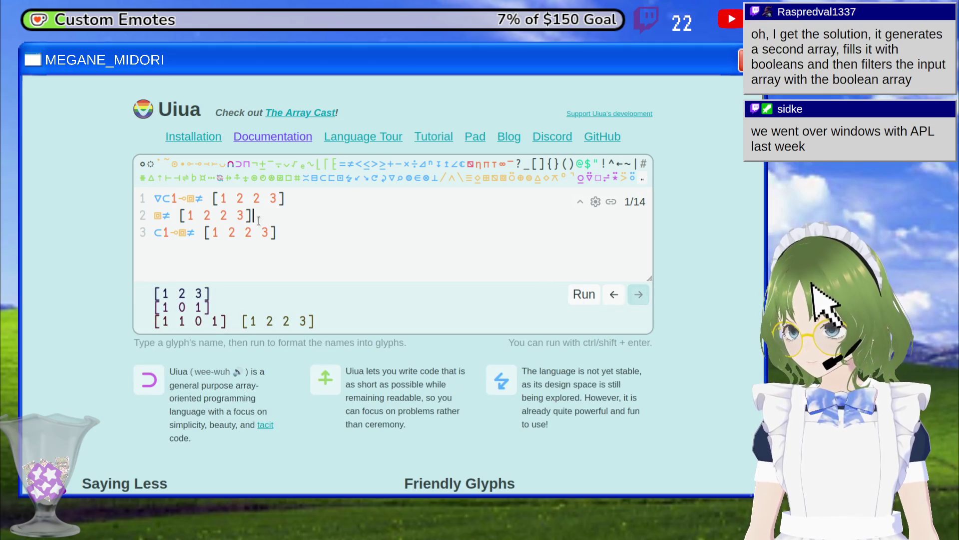
{"action": "left_click_drag", "start_coordinate": [179, 198], "coordinate": [406, 195]}
{"action": "key", "text": "ctrl+c"}
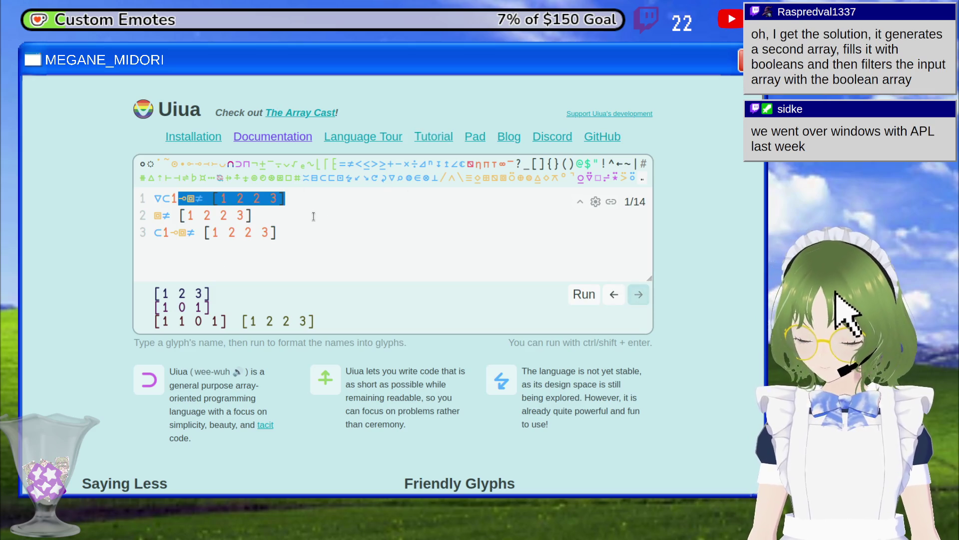
{"action": "left_click", "coordinate": [313, 216]}
{"action": "key", "text": "Return"}
{"action": "key", "text": "ctrl+v"}
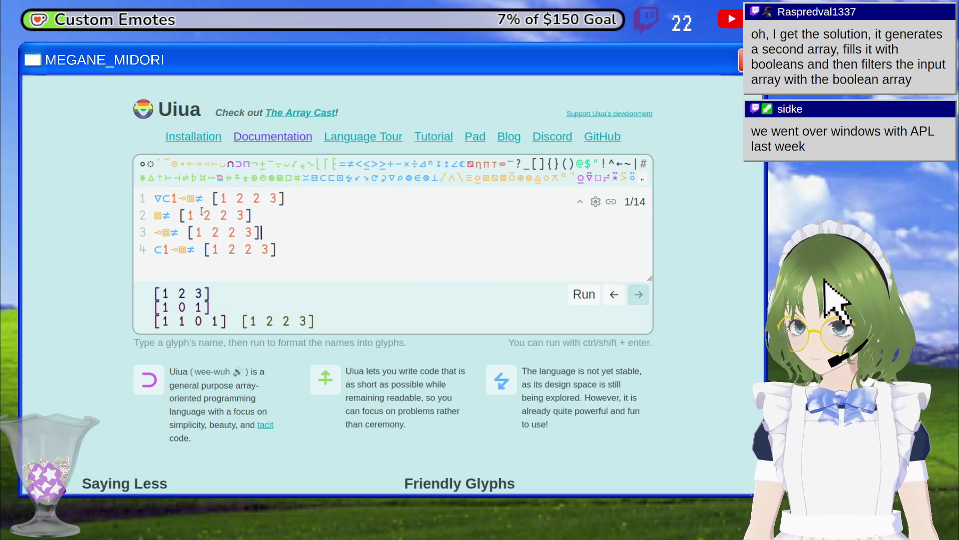
Copy the ⊂1⊸⧈≠ portion onto a new line 4 and delete the duplicate last line.
{"action": "left_click_drag", "start_coordinate": [161, 199], "coordinate": [288, 199]}
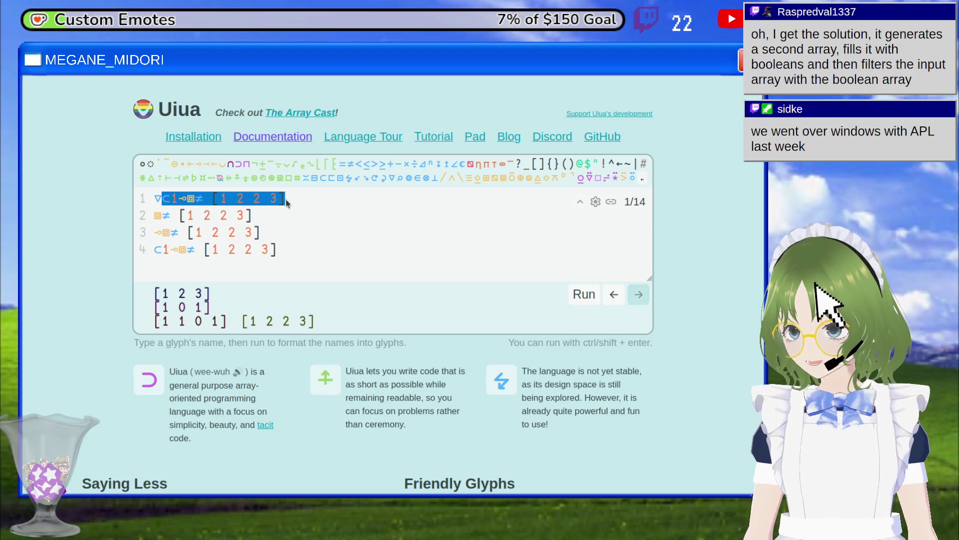
{"action": "left_click", "coordinate": [262, 233]}
{"action": "key", "text": "Return"}
{"action": "key", "text": "ctrl+v"}
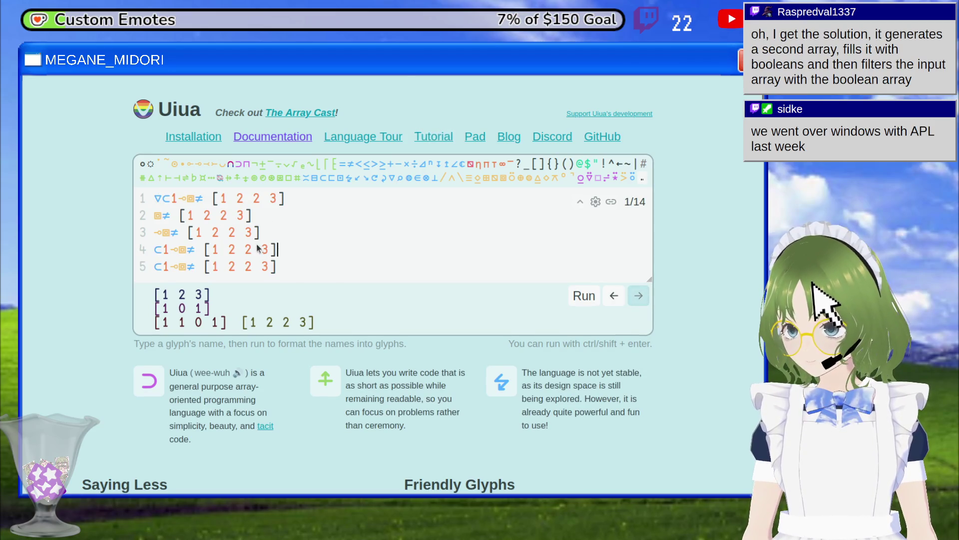
{"action": "triple_click", "coordinate": [254, 264]}
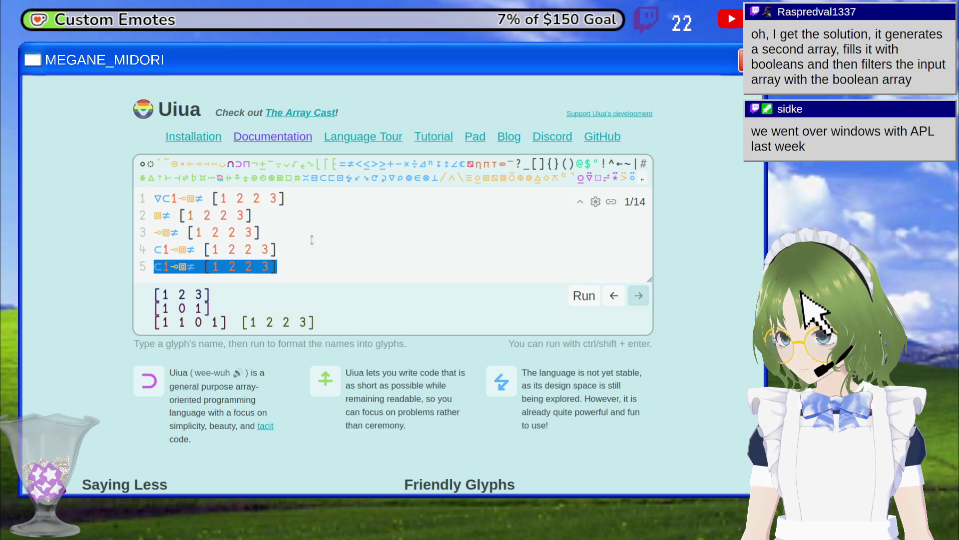
{"action": "key", "text": "BackSpace"}
{"action": "key", "text": "BackSpace"}
Move the full ▽⊂1⊸⧈≠ line to the bottom and run all four lines.
{"action": "triple_click", "coordinate": [264, 199]}
{"action": "key", "text": "BackSpace"}
{"action": "key", "text": "Down"}
{"action": "key", "text": "BackSpace"}
{"action": "key", "text": "Down"}
{"action": "key", "text": "Down"}
{"action": "key", "text": "End"}
{"action": "key", "text": "Return"}
{"action": "key", "text": "ctrl+v"}
{"action": "left_click", "coordinate": [584, 294]}
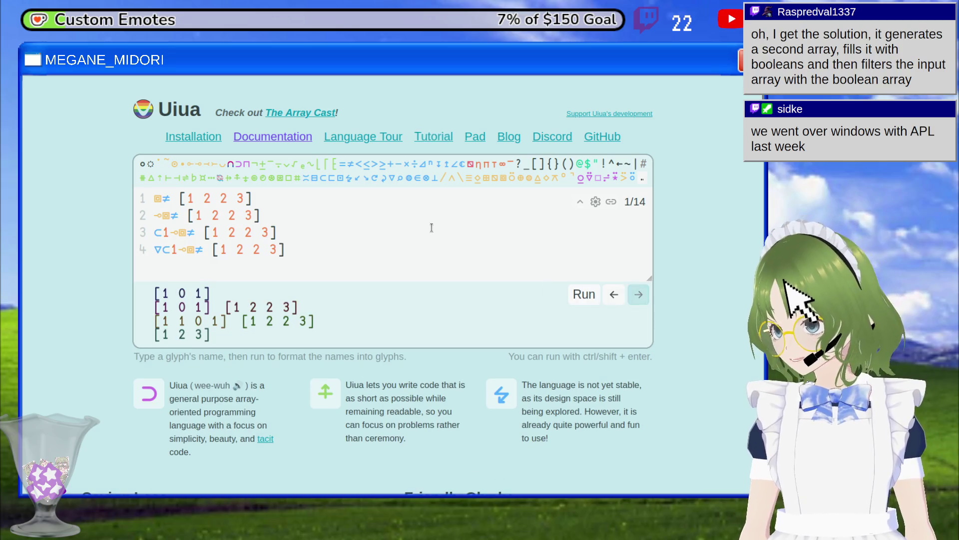
Insert an empty line at the top, then add and remove a glyph before stencil on line 2.
{"action": "key", "text": "Home"}
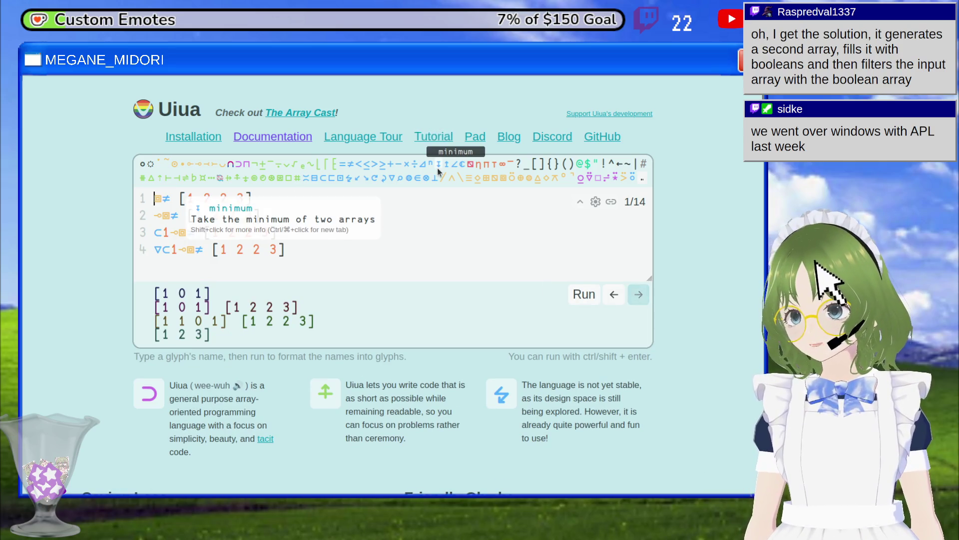
{"action": "key", "text": "Return"}
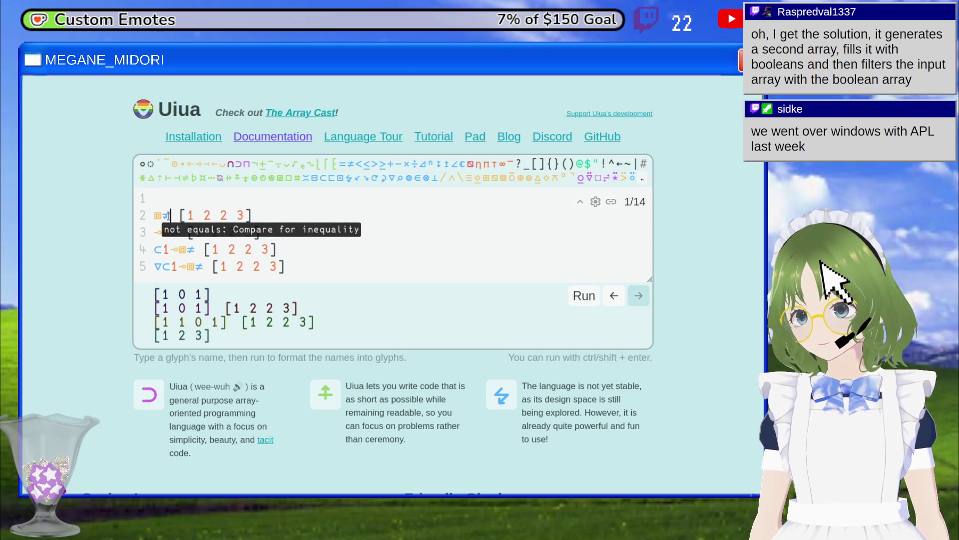
{"action": "left_click", "coordinate": [158, 216]}
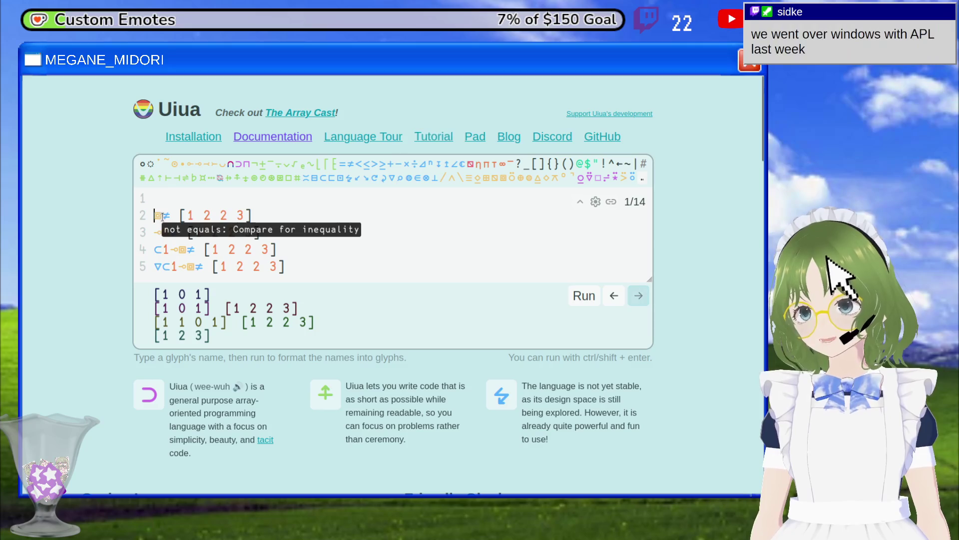
{"action": "left_click", "coordinate": [245, 179]}
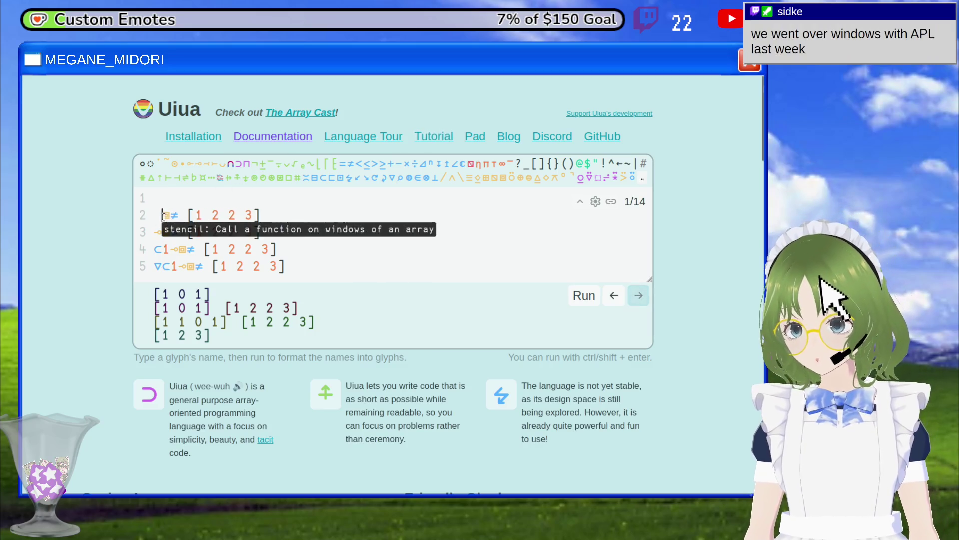
{"action": "key", "text": "BackSpace"}
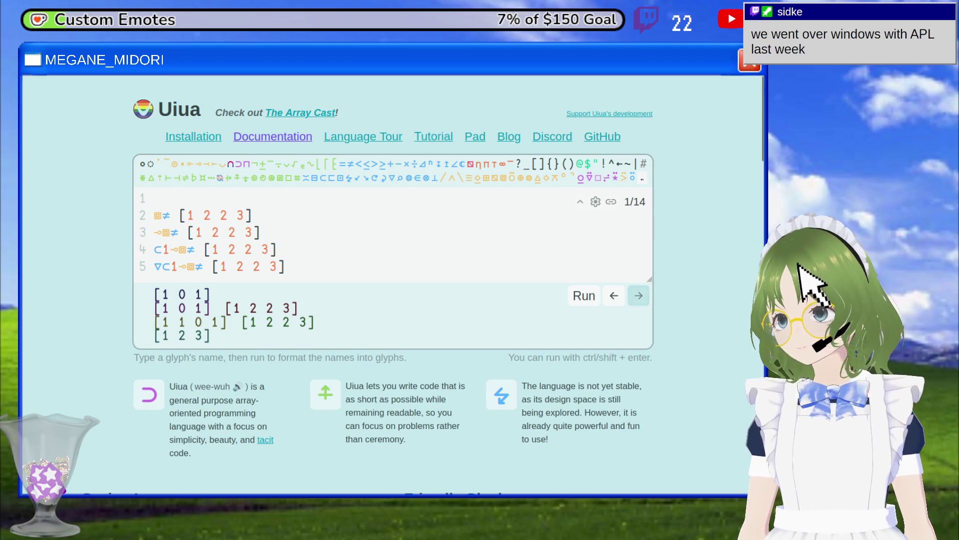
{"action": "left_click", "coordinate": [158, 215], "text": "ctrl"}
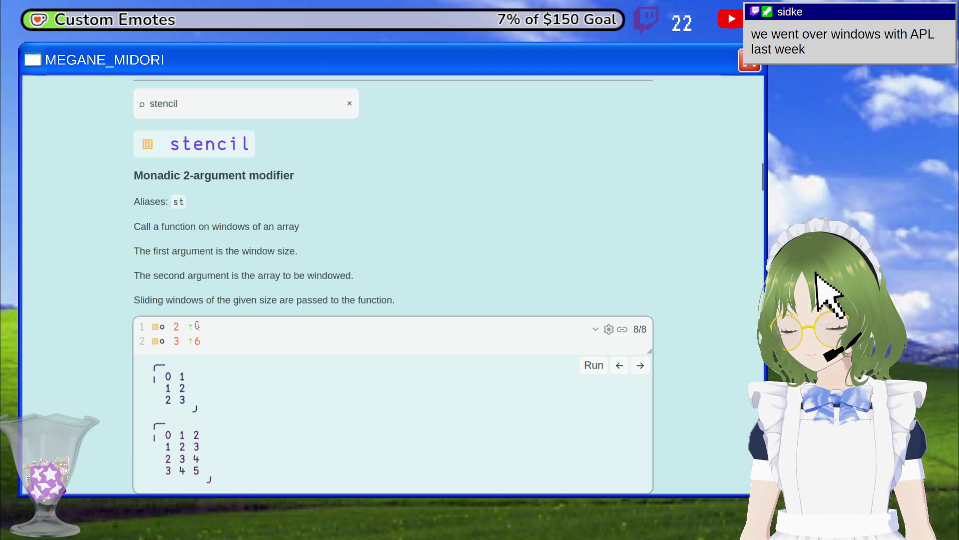
{"action": "type", "text": "keep"}
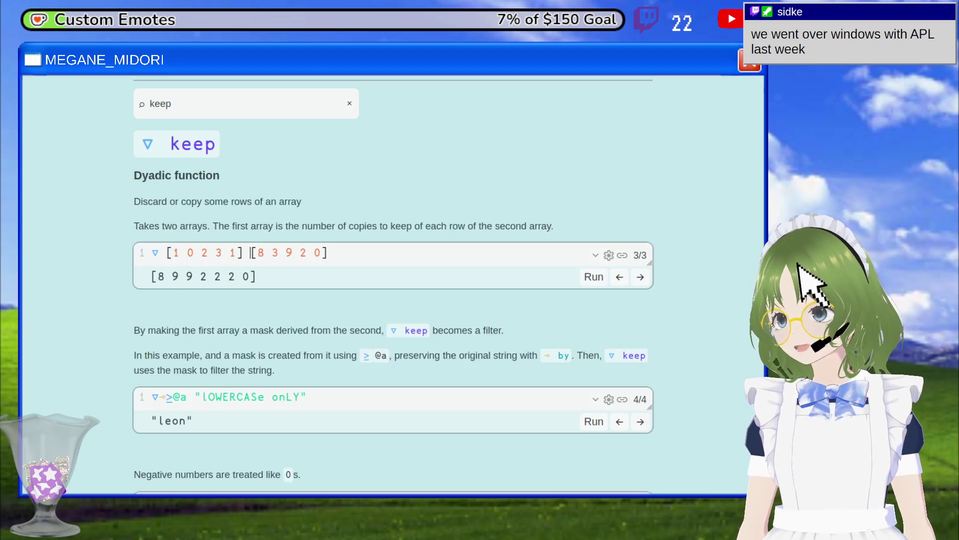
{"action": "key", "text": "alt+Left"}
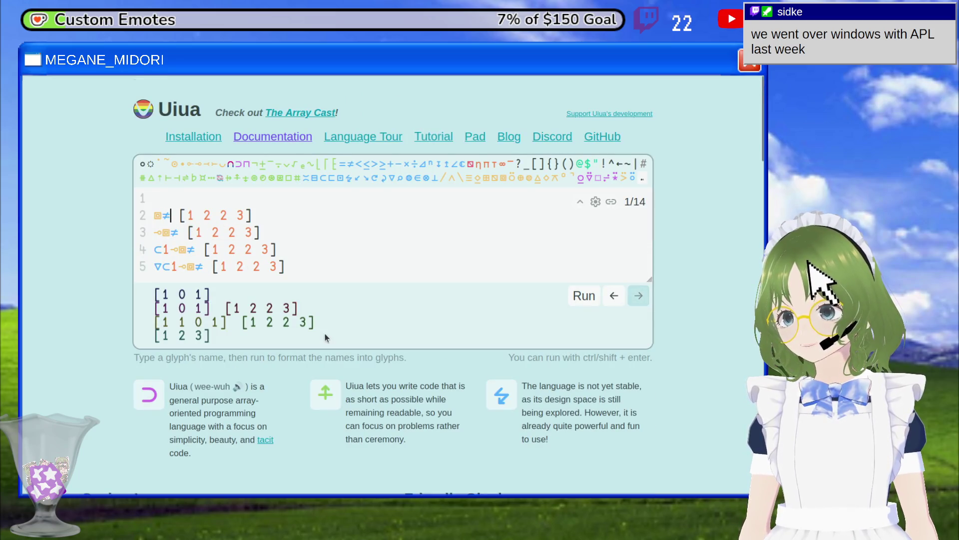
Put window size 2 before the array on line 2 and rerun.
{"action": "key", "text": "Right"}
{"action": "type", "text": "3"}
{"action": "key", "text": "BackSpace"}
{"action": "type", "text": "2"}
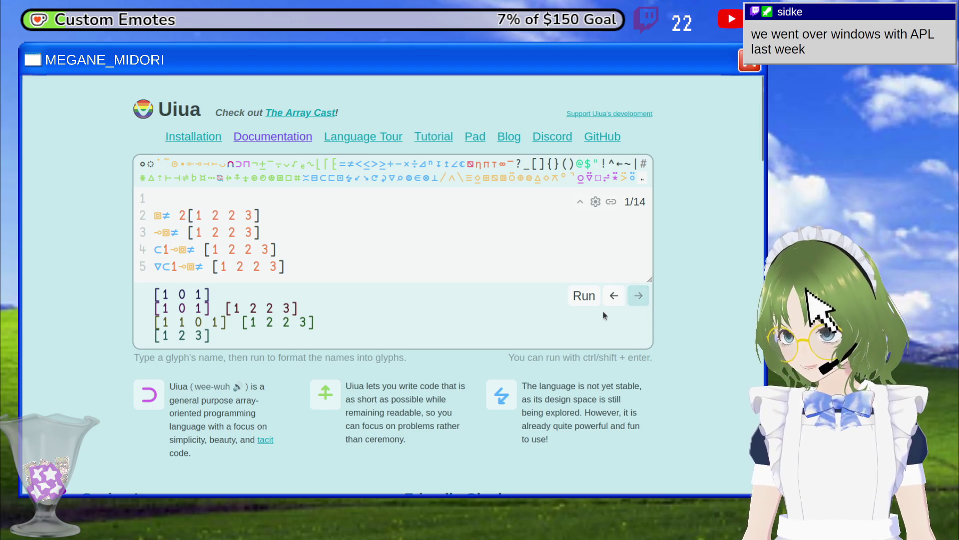
{"action": "left_click", "coordinate": [586, 295]}
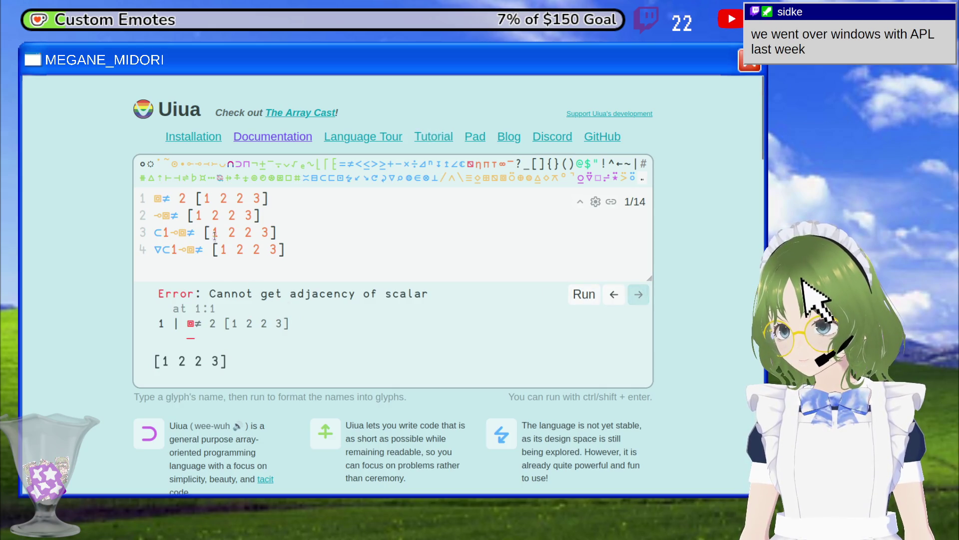
Swap ≠ for + in line 1's stencil, run it, then go back to the keep documentation.
{"action": "left_click", "coordinate": [171, 199]}
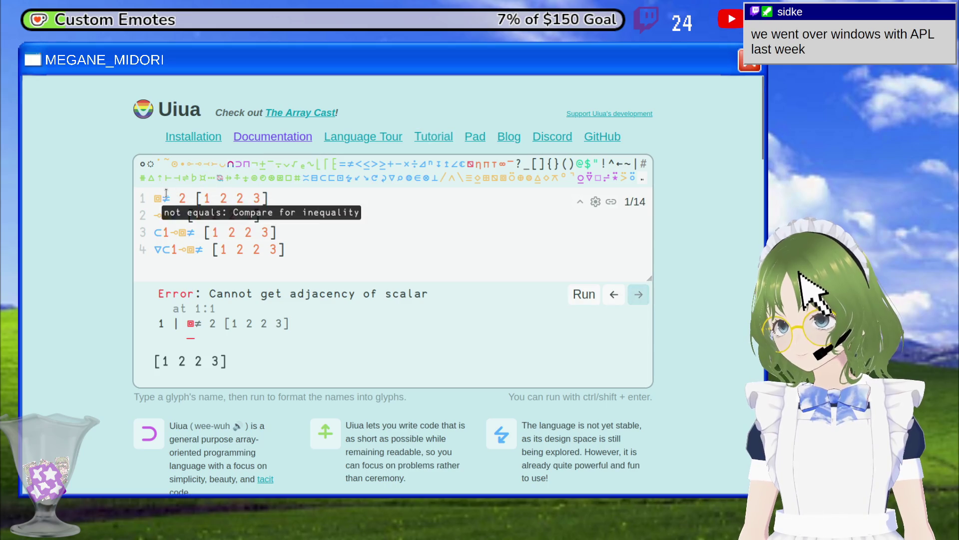
{"action": "key", "text": "BackSpace"}
{"action": "type", "text": "+"}
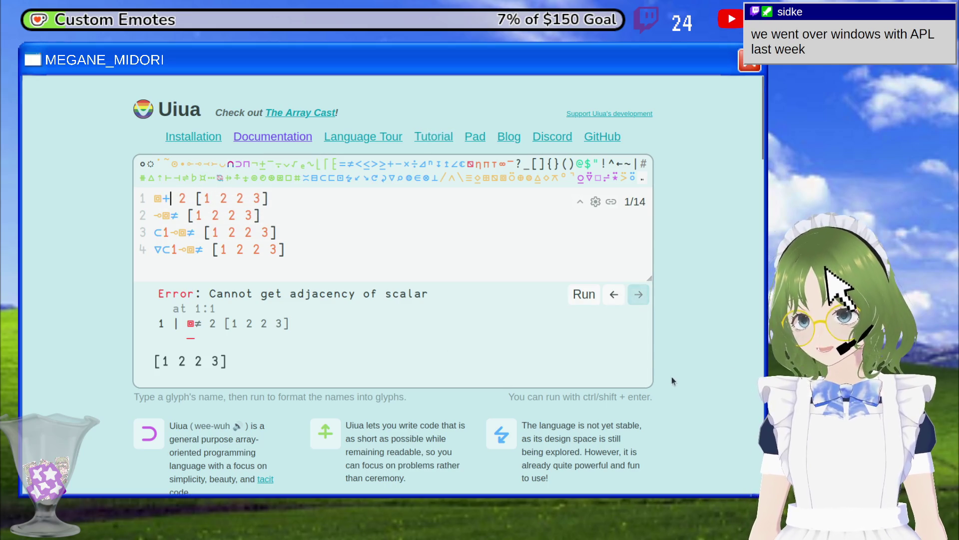
{"action": "left_click", "coordinate": [590, 293]}
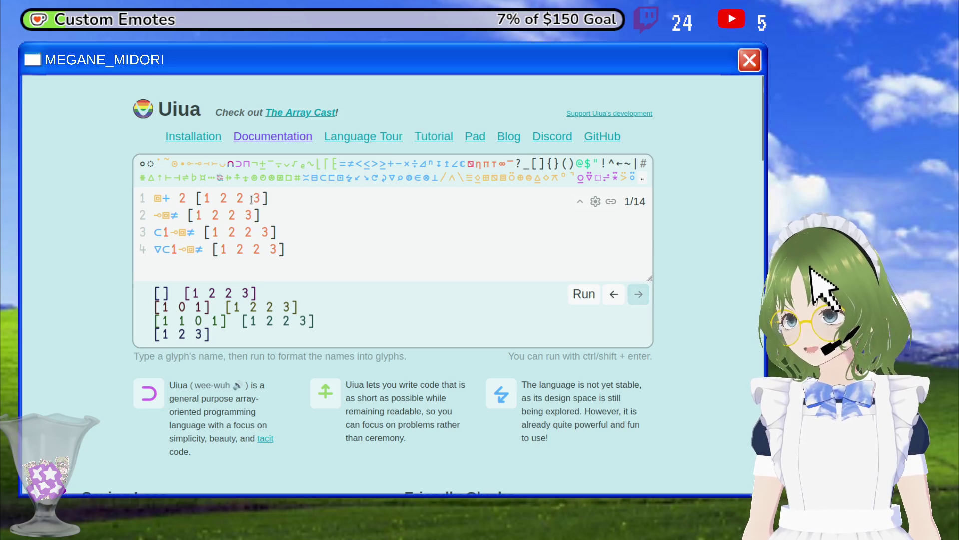
{"action": "left_click", "coordinate": [170, 200]}
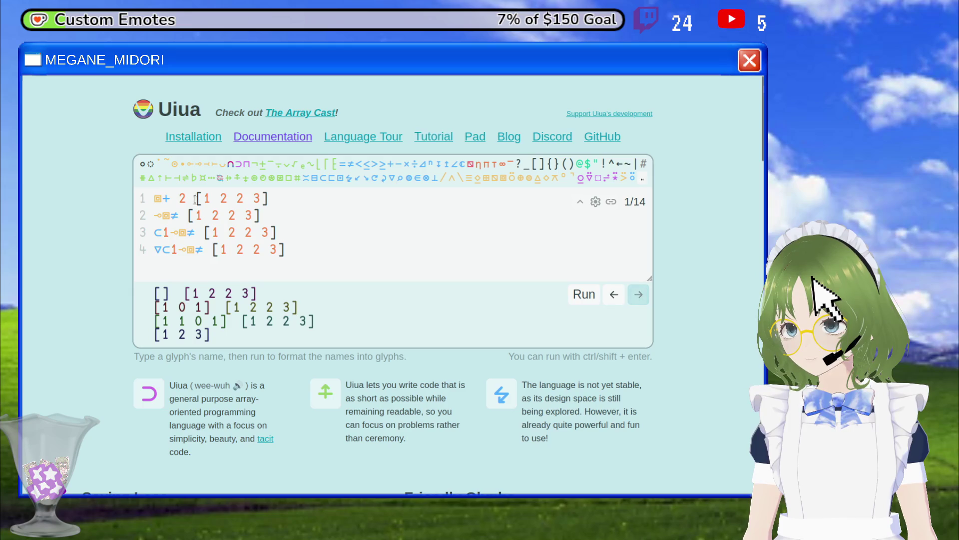
{"action": "left_click", "coordinate": [187, 199]}
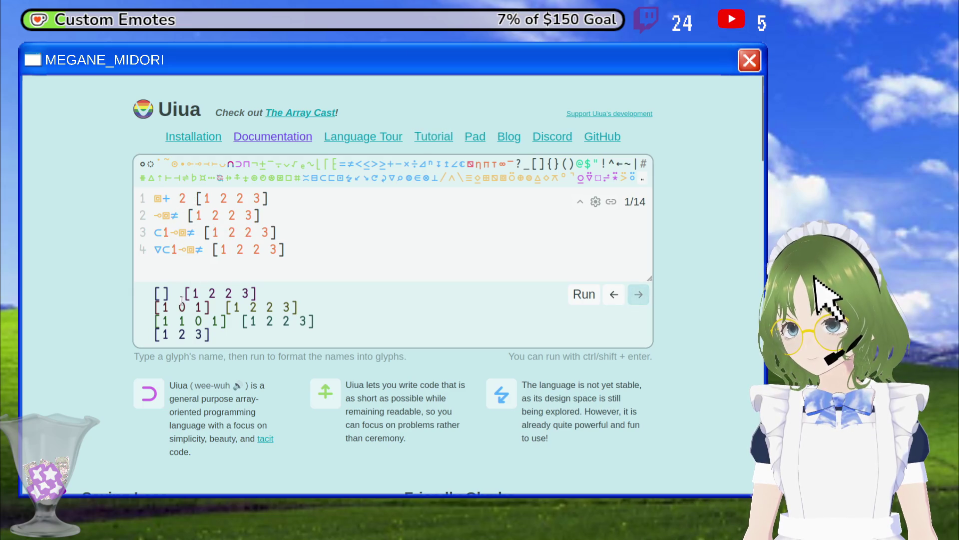
{"action": "mouse_move", "coordinate": [158, 292]}
{"action": "left_mouse_down"}
{"action": "mouse_move", "coordinate": [268, 294]}
{"action": "mouse_move", "coordinate": [146, 306]}
{"action": "mouse_move", "coordinate": [156, 289]}
{"action": "left_mouse_up"}
{"action": "left_click", "coordinate": [259, 304]}
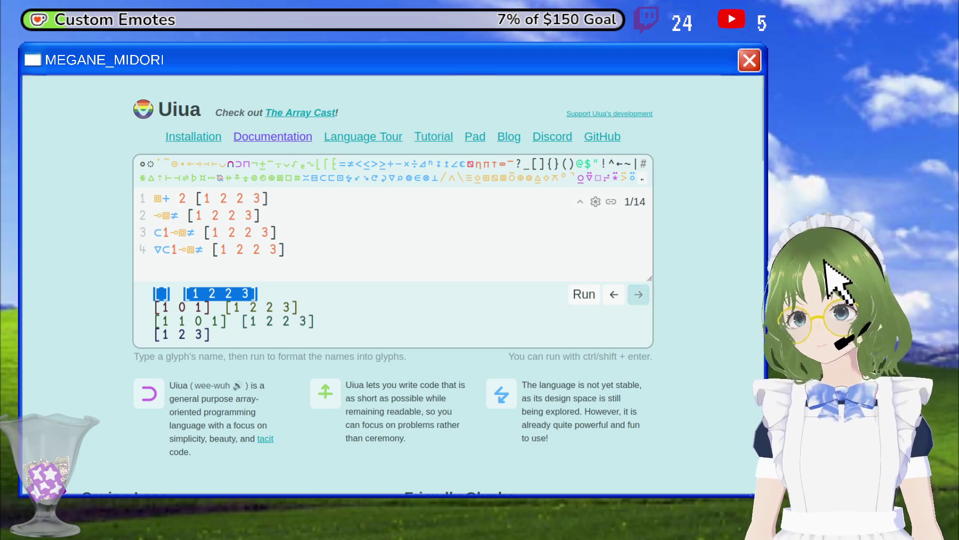
{"action": "key", "text": "alt+Left"}
{"action": "key", "text": "alt+Left"}
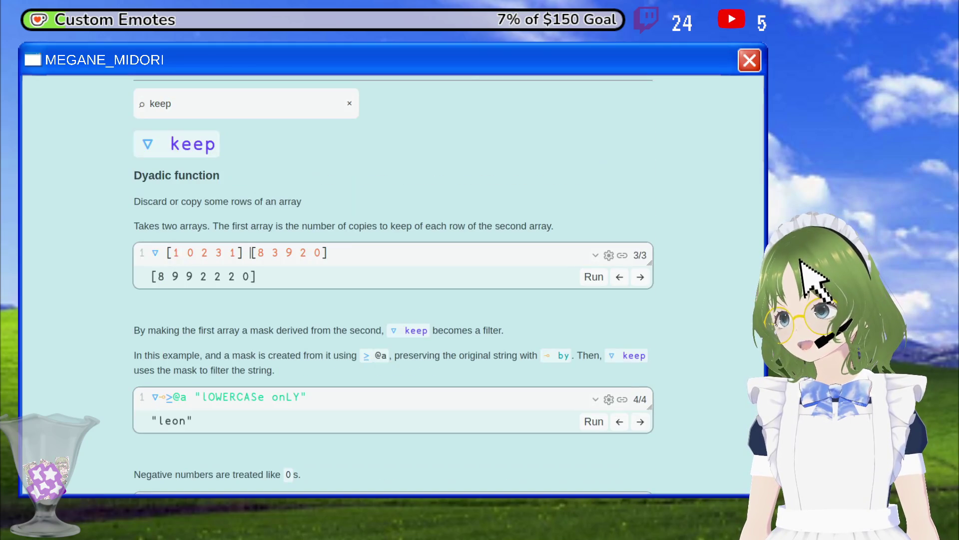
{"action": "key", "text": "alt+Left"}
Scroll to the stencil docs' examples and examine the size-2 windows of ⇡4, then navigate back.
{"action": "scroll", "coordinate": [242, 248], "scroll_direction": "down", "scroll_amount": 2}
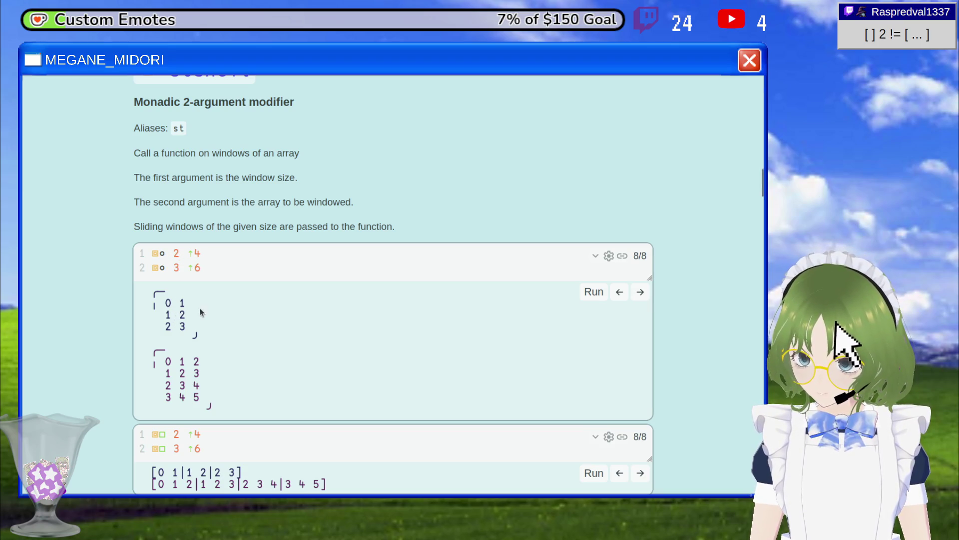
{"action": "mouse_move", "coordinate": [163, 308]}
{"action": "left_mouse_down"}
{"action": "mouse_move", "coordinate": [193, 303]}
{"action": "mouse_move", "coordinate": [196, 313]}
{"action": "left_mouse_up"}
{"action": "left_click", "coordinate": [180, 326]}
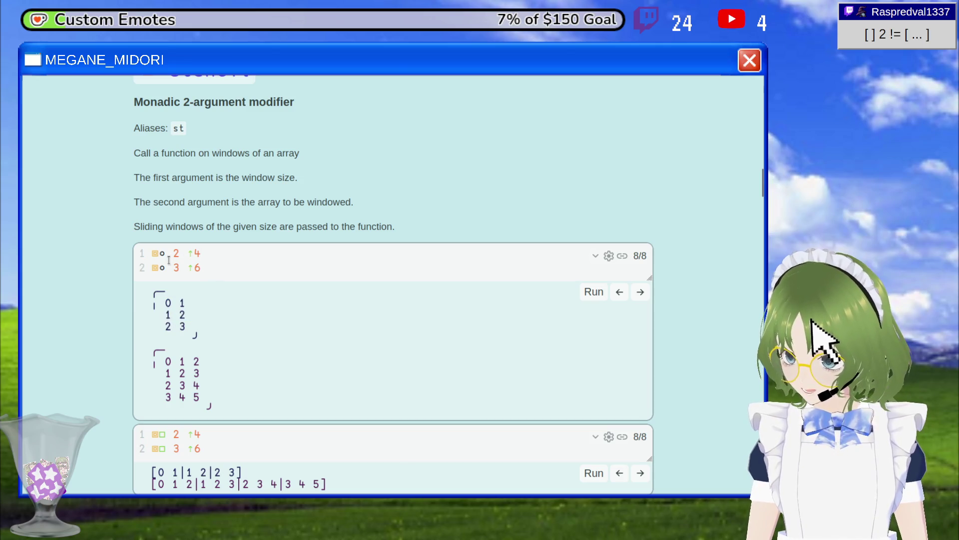
{"action": "mouse_move", "coordinate": [152, 253]}
{"action": "left_mouse_down"}
{"action": "mouse_move", "coordinate": [194, 252]}
{"action": "mouse_move", "coordinate": [172, 252]}
{"action": "mouse_move", "coordinate": [184, 252]}
{"action": "left_mouse_up"}
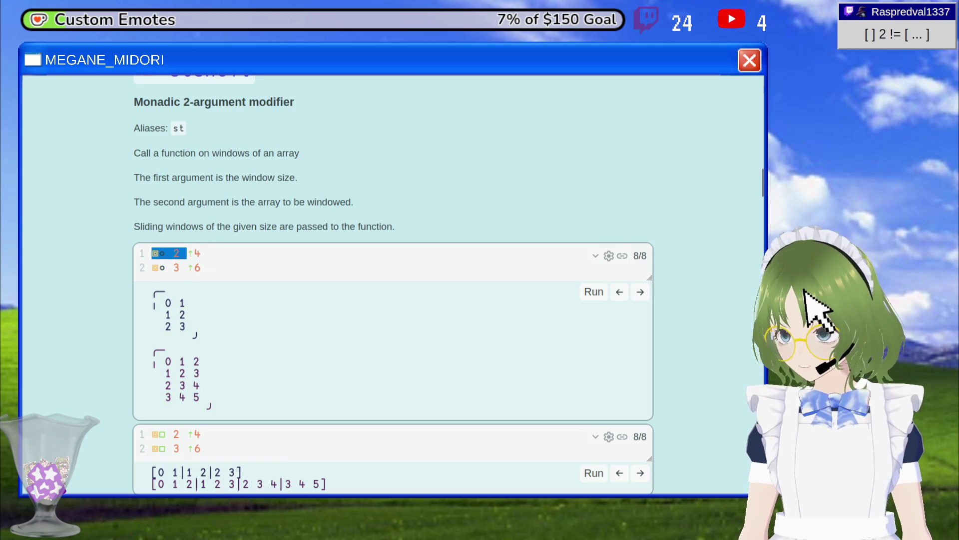
{"action": "key", "text": "alt+Left"}
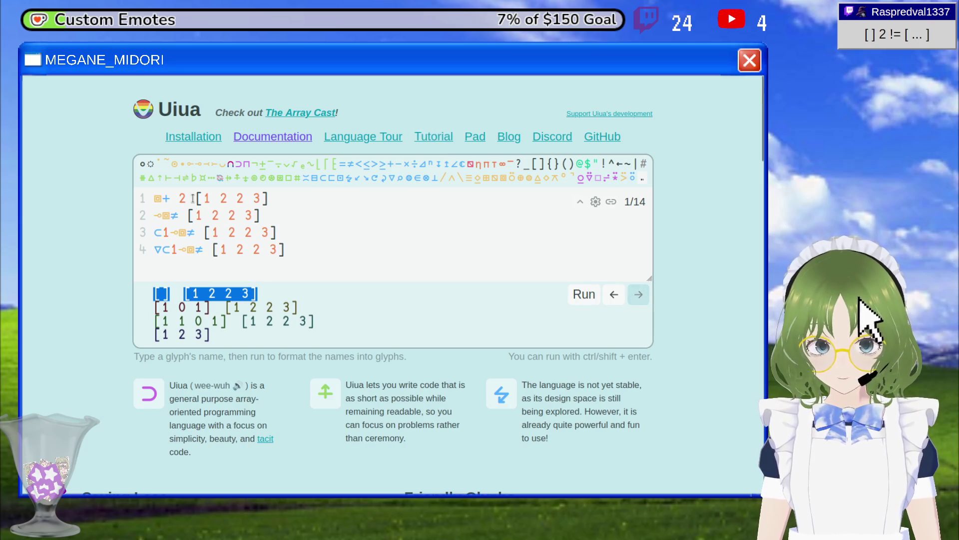
Insert a new first line reading ⧈∘ 2 [1 2 2 3] above the existing code.
{"action": "left_click", "coordinate": [195, 202]}
{"action": "key", "text": "Down"}
{"action": "key", "text": "Home"}
{"action": "key", "text": "Up"}
{"action": "key", "text": "Return"}
{"action": "key", "text": "Up"}
{"action": "type", "text": "⊜∘ 2 "}
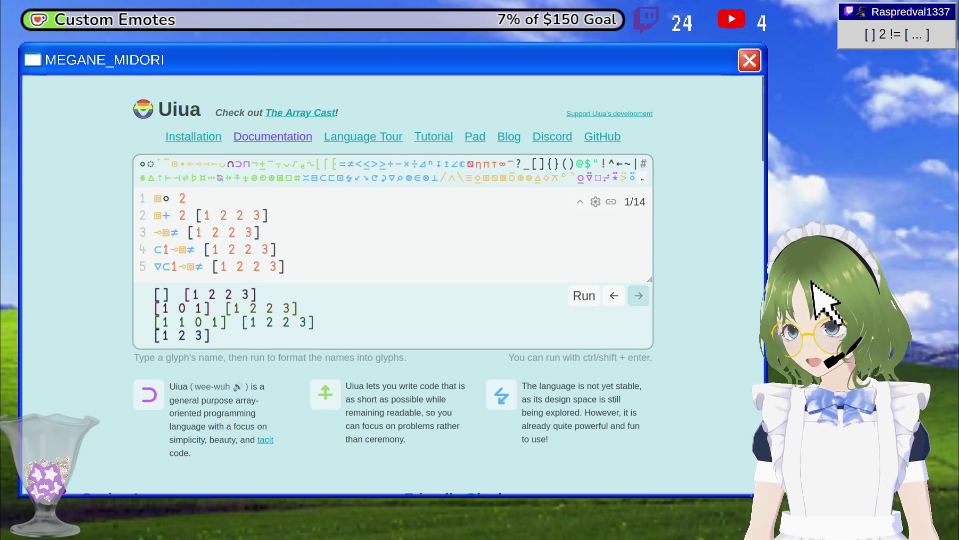
{"action": "type", "text": "[1 2 2 3"}
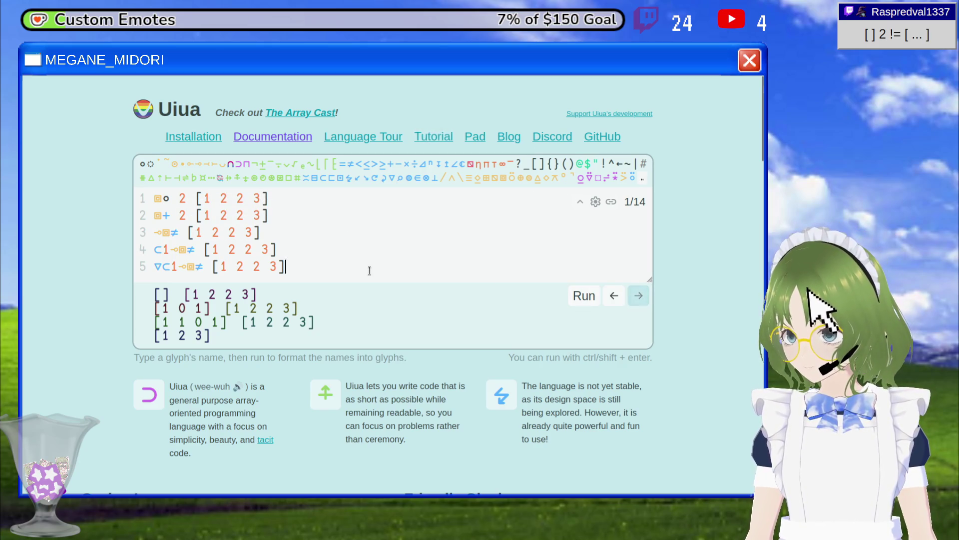
Comment out the older stencil lines 2 to 5 with # and run only line 1.
{"action": "left_click_drag", "start_coordinate": [370, 270], "coordinate": [138, 214]}
{"action": "left_click", "coordinate": [136, 216]}
{"action": "type", "text": "#"}
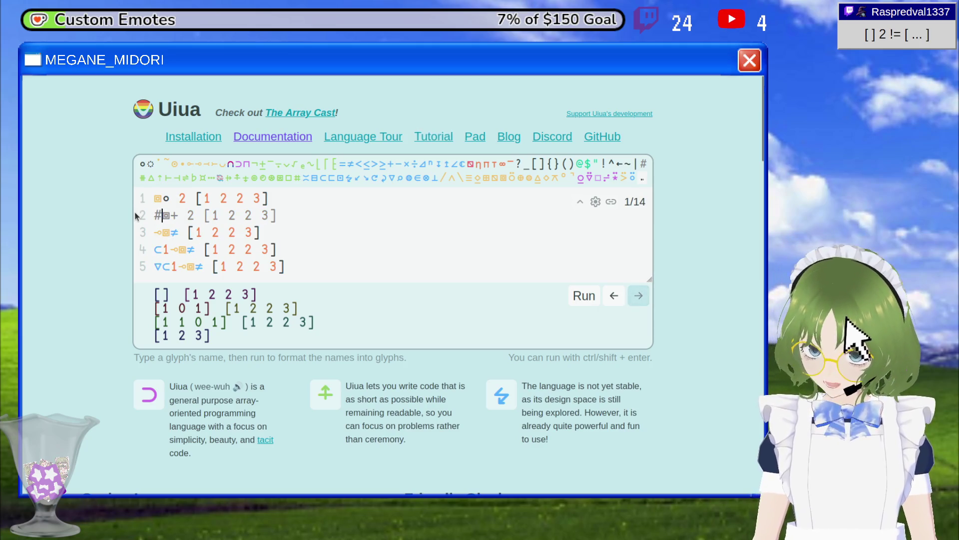
{"action": "key", "text": "Down"}
{"action": "key", "text": "Home"}
{"action": "type", "text": "#"}
{"action": "key", "text": "Down"}
{"action": "key", "text": "Home"}
{"action": "type", "text": "#"}
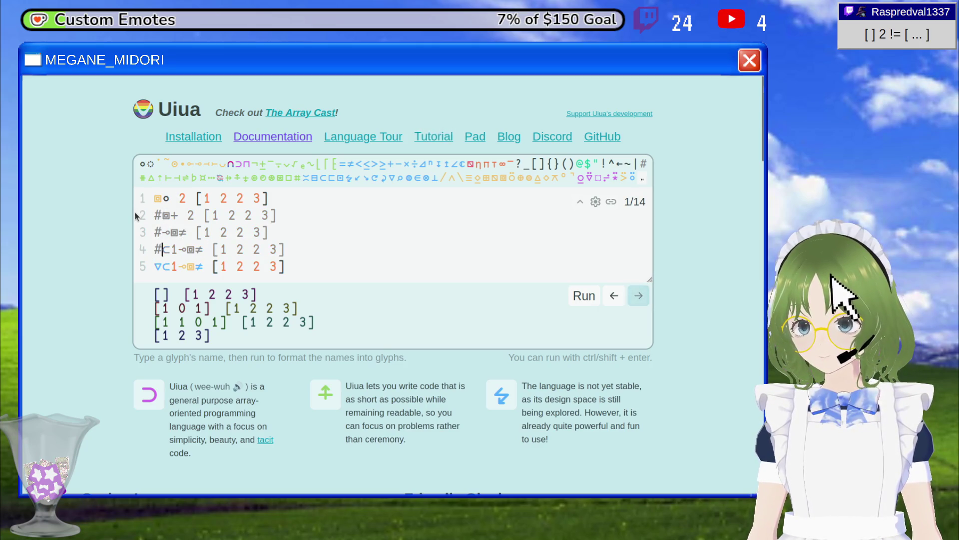
{"action": "type", "text": "#"}
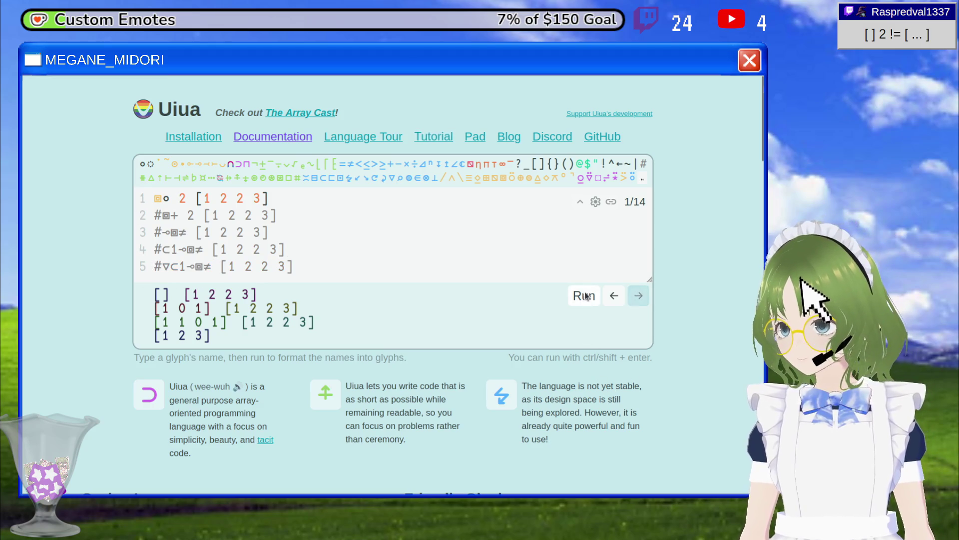
{"action": "left_click", "coordinate": [583, 295]}
Replace ∘ with + on line 1 and run the add version of the stencil.
{"action": "left_click", "coordinate": [172, 192]}
{"action": "key", "text": "BackSpace"}
{"action": "type", "text": "+"}
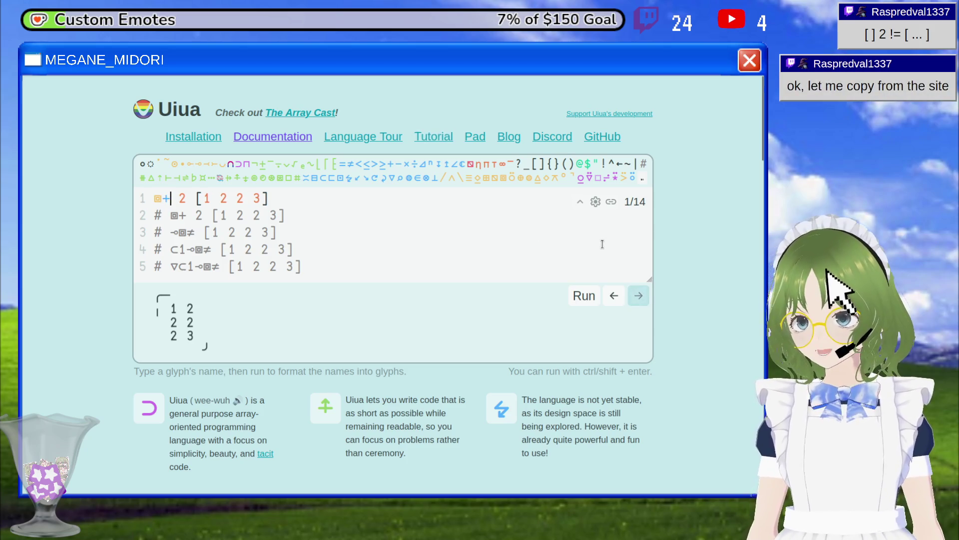
{"action": "left_click", "coordinate": [575, 296]}
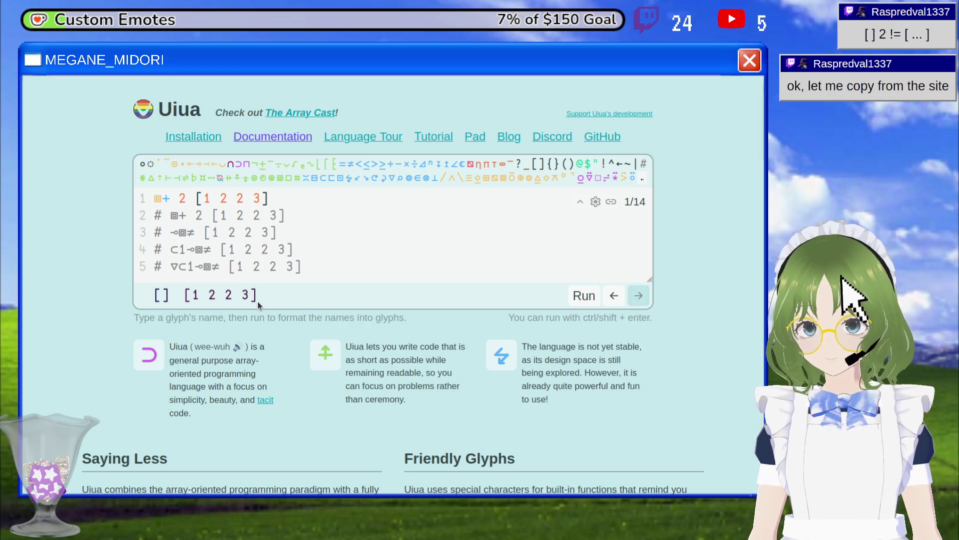
Restore ∘ on line 1 and rerun to get windows 1 2, 2 2 and 2 3.
{"action": "left_click", "coordinate": [168, 198]}
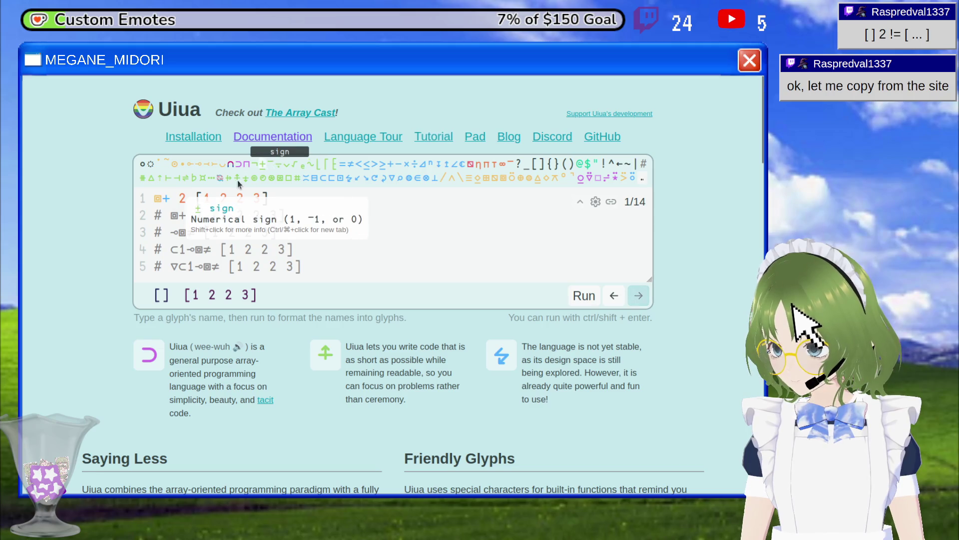
{"action": "left_click", "coordinate": [392, 165]}
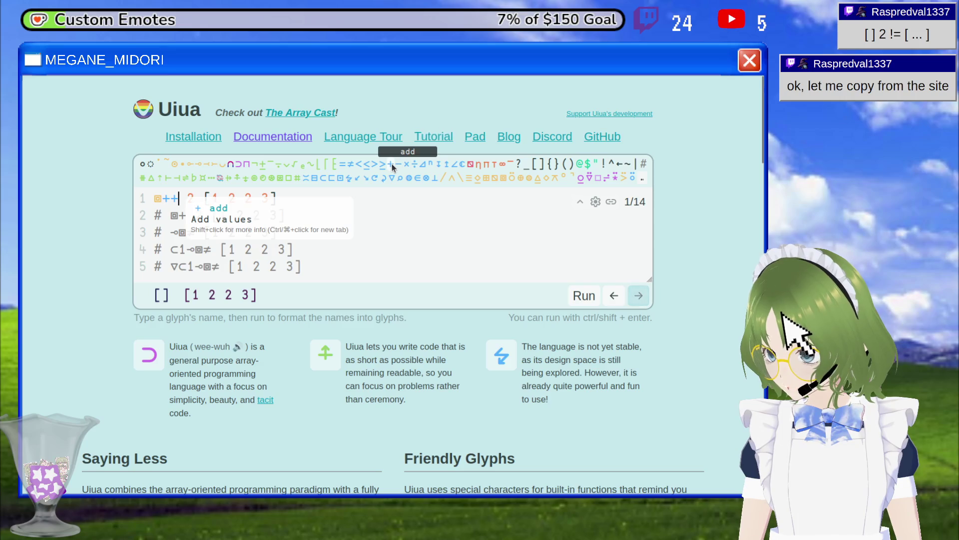
{"action": "key", "text": "BackSpace"}
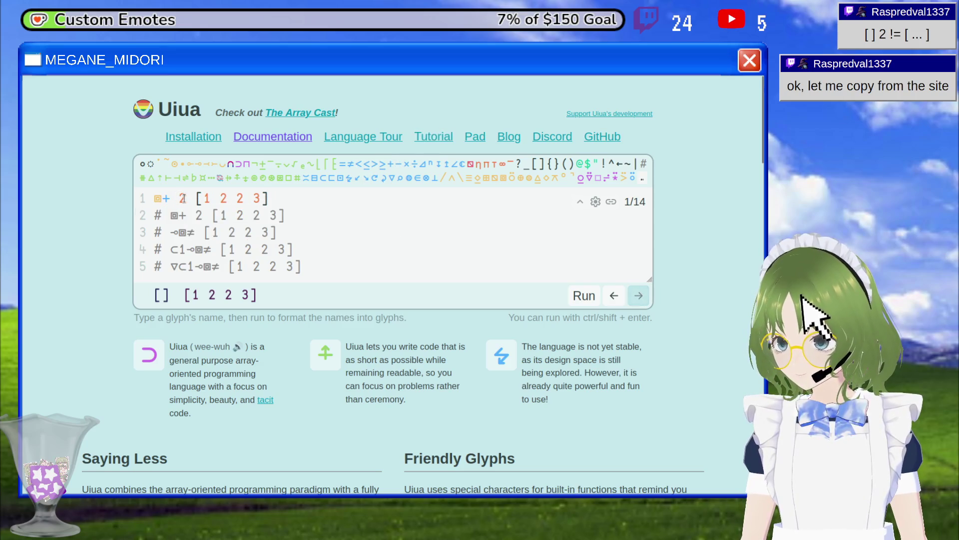
{"action": "key", "text": "BackSpace"}
{"action": "type", "text": "∘"}
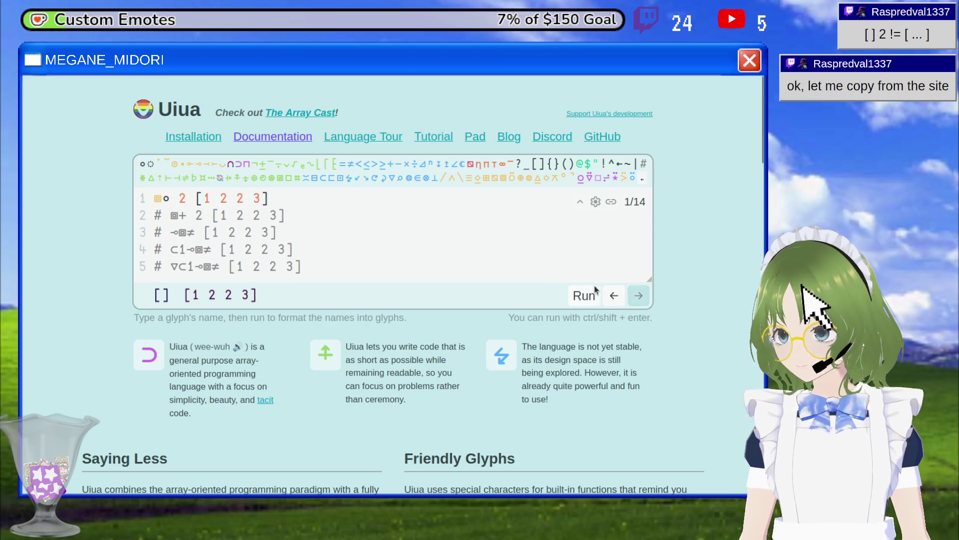
{"action": "left_click", "coordinate": [584, 294]}
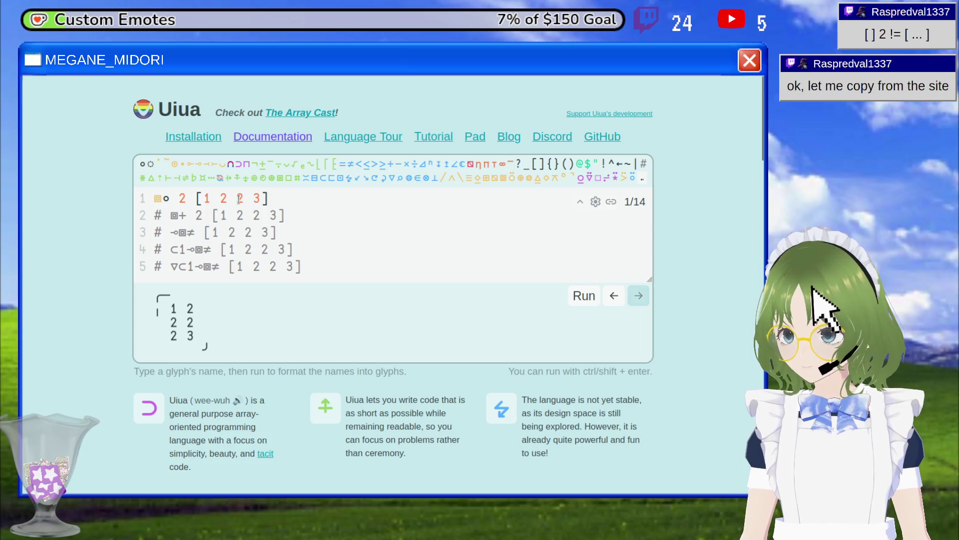
{"action": "left_click_drag", "start_coordinate": [226, 198], "coordinate": [265, 198]}
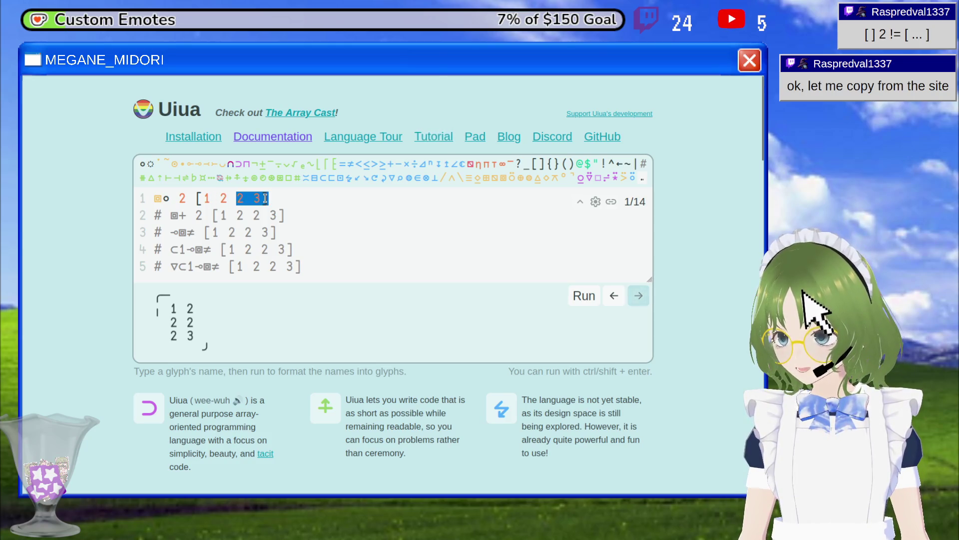
{"action": "left_click", "coordinate": [267, 199]}
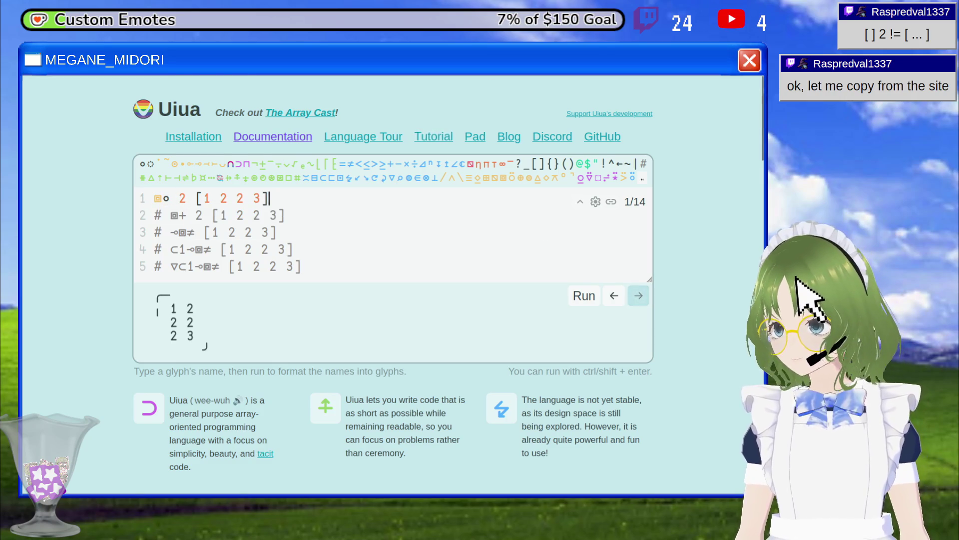
{"action": "key", "text": "ctrl+Tab"}
Scroll the stencil docs down to the numeric-subscript window-size example, then slightly back up.
{"action": "scroll", "coordinate": [230, 345], "scroll_direction": "down", "scroll_amount": 2}
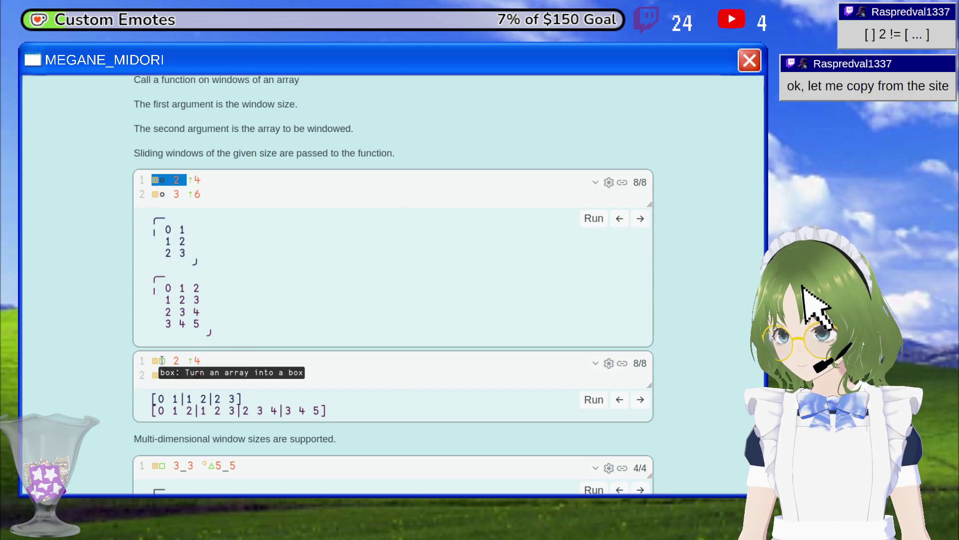
{"action": "scroll", "coordinate": [205, 357], "scroll_direction": "down", "scroll_amount": 3}
{"action": "scroll", "coordinate": [229, 282], "scroll_direction": "down", "scroll_amount": 5}
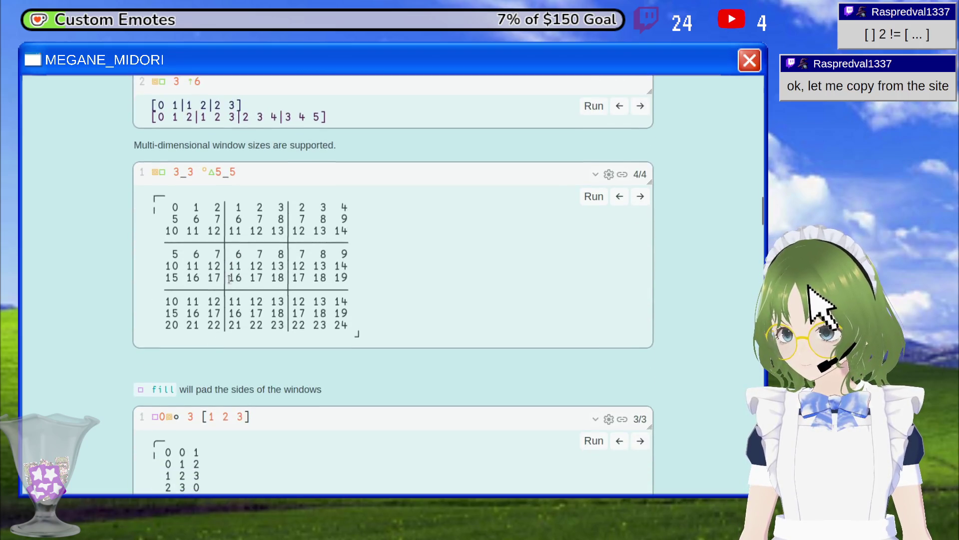
{"action": "scroll", "coordinate": [236, 299], "scroll_direction": "down", "scroll_amount": 5}
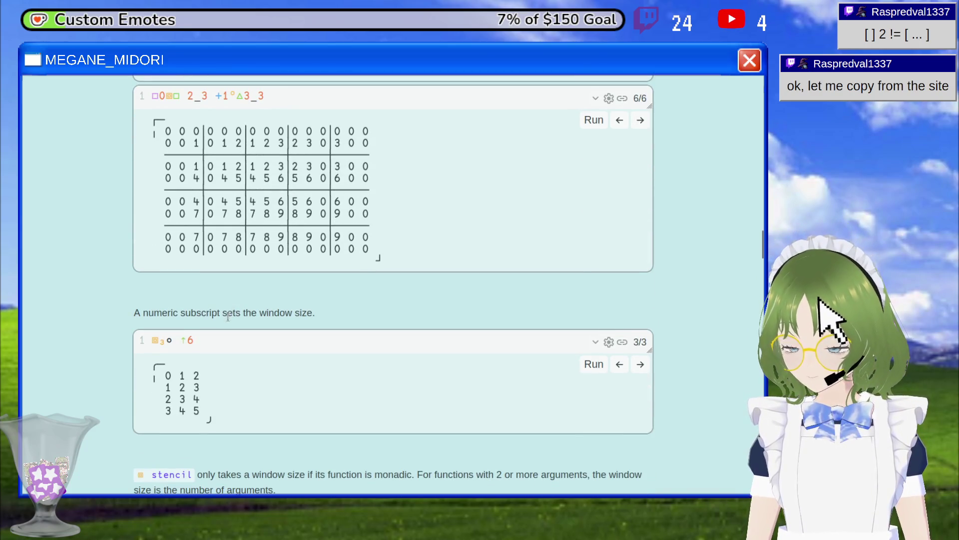
{"action": "mouse_move", "coordinate": [158, 339]}
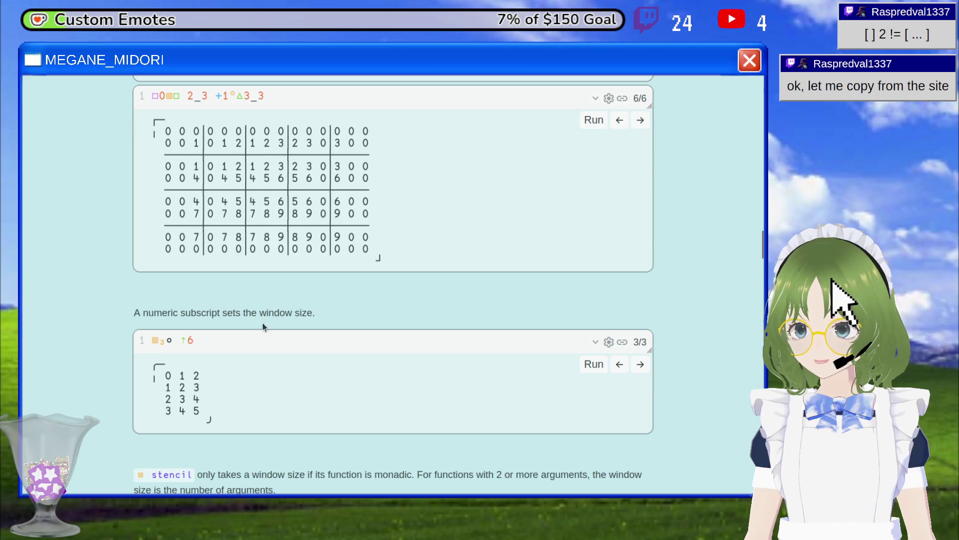
{"action": "scroll", "coordinate": [200, 229], "scroll_direction": "up", "scroll_amount": 15}
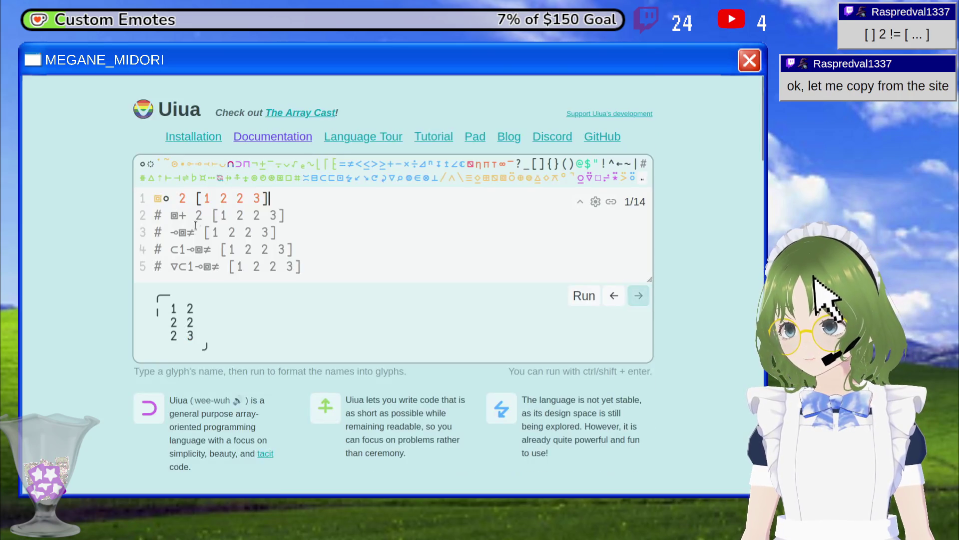
Delete the window size 2 from line 1 and run ⧈∘ [1 2 2 3].
{"action": "left_click", "coordinate": [185, 199]}
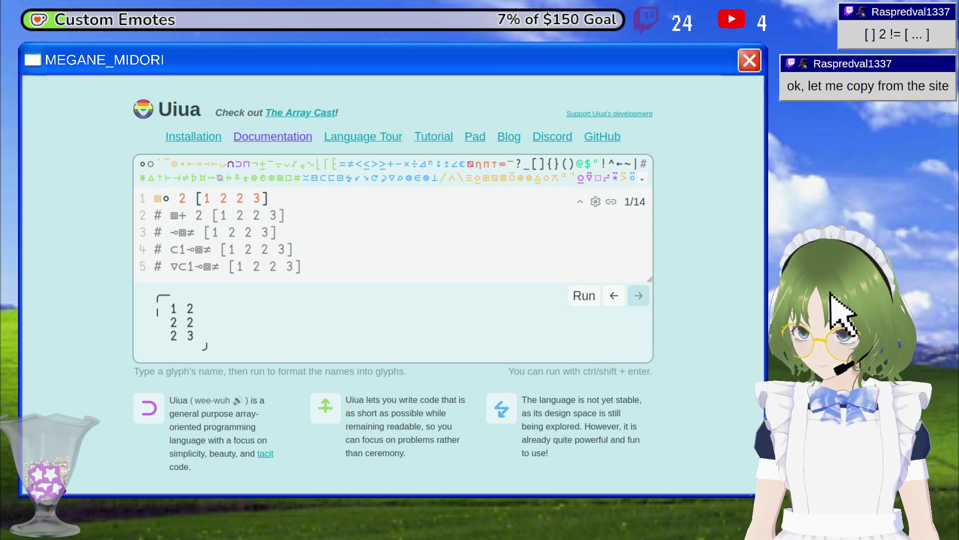
{"action": "key", "text": "BackSpace"}
{"action": "key", "text": "BackSpace"}
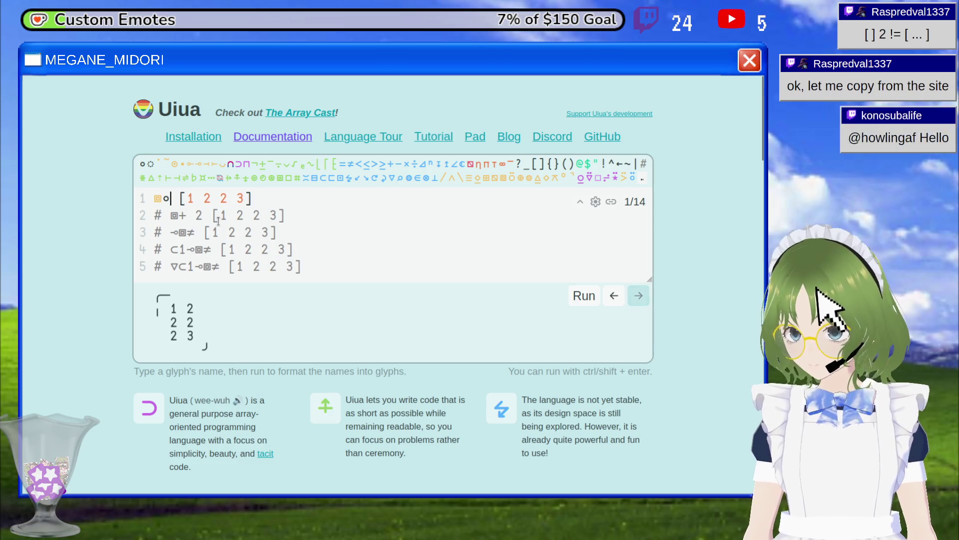
{"action": "key", "text": "Right"}
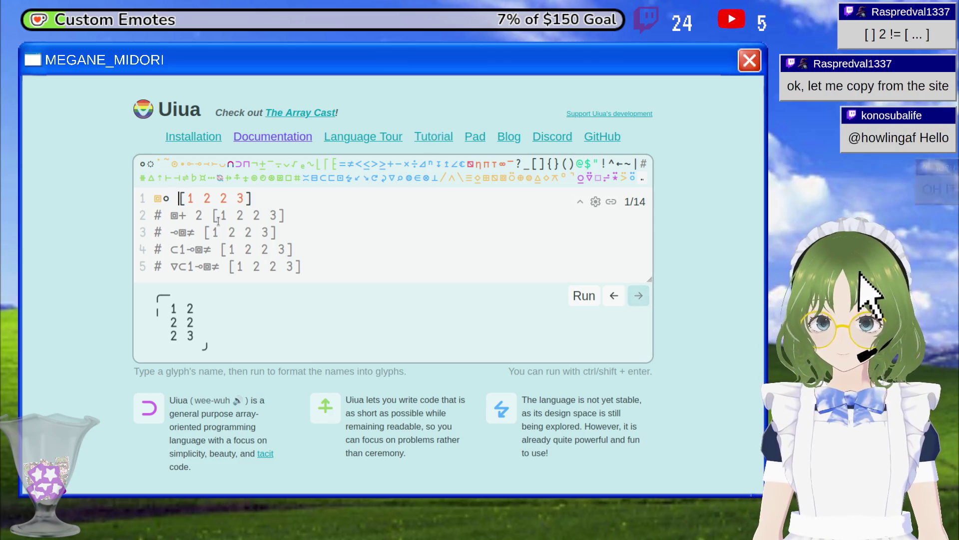
{"action": "left_click", "coordinate": [583, 295]}
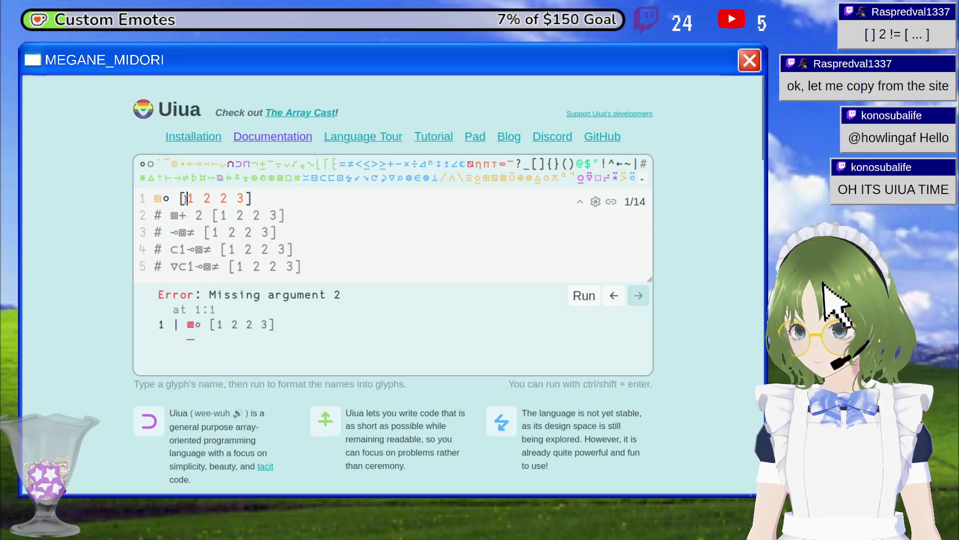
Replace ∘ with + so line 1 outputs [3 4 5], then browse the extra glyph list.
{"action": "key", "text": "BackSpace"}
{"action": "type", "text": "+"}
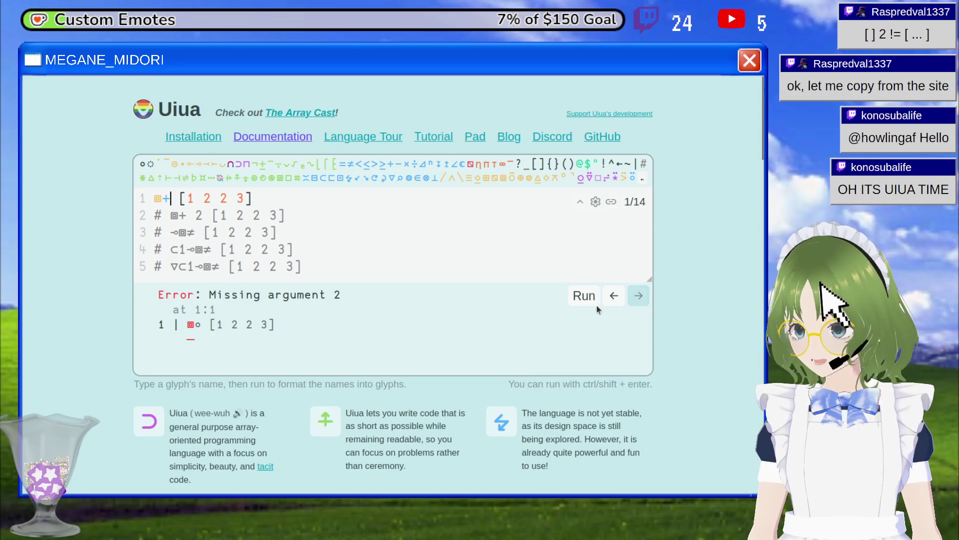
{"action": "left_click", "coordinate": [594, 296]}
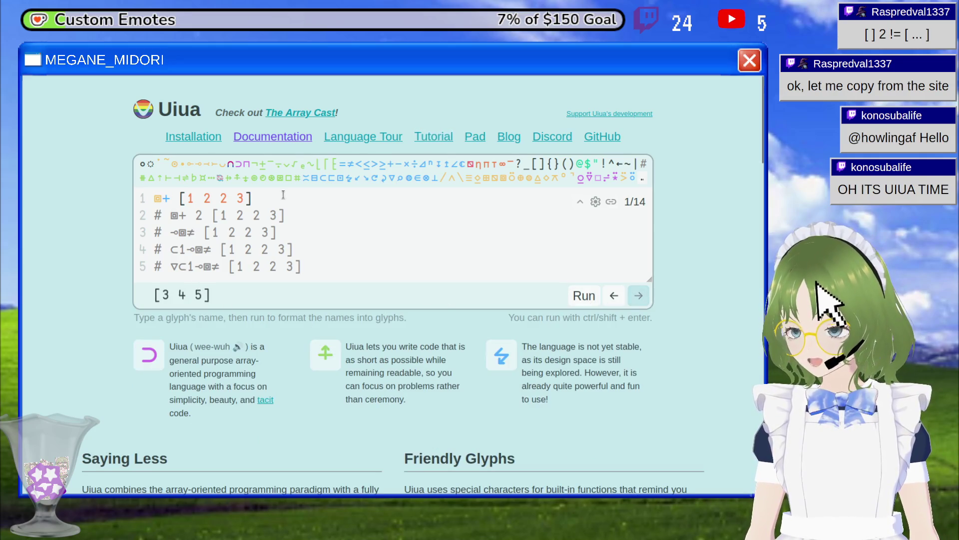
{"action": "left_click", "coordinate": [163, 198]}
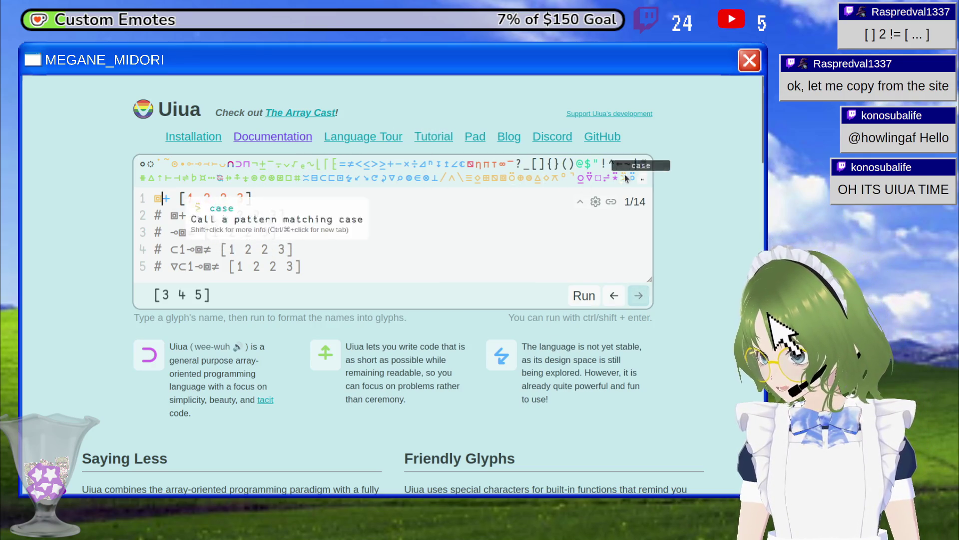
{"action": "left_click", "coordinate": [643, 180]}
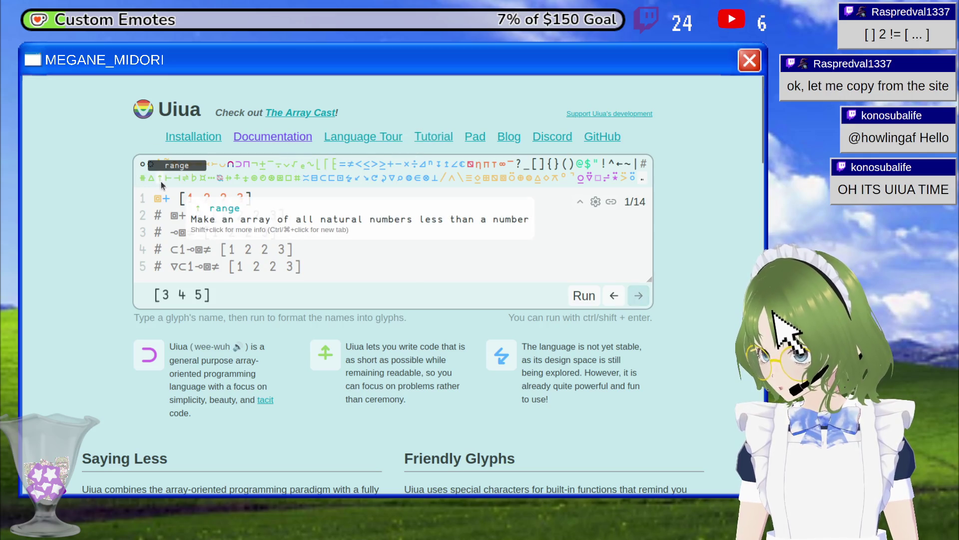
{"action": "key", "text": "ctrl+Tab"}
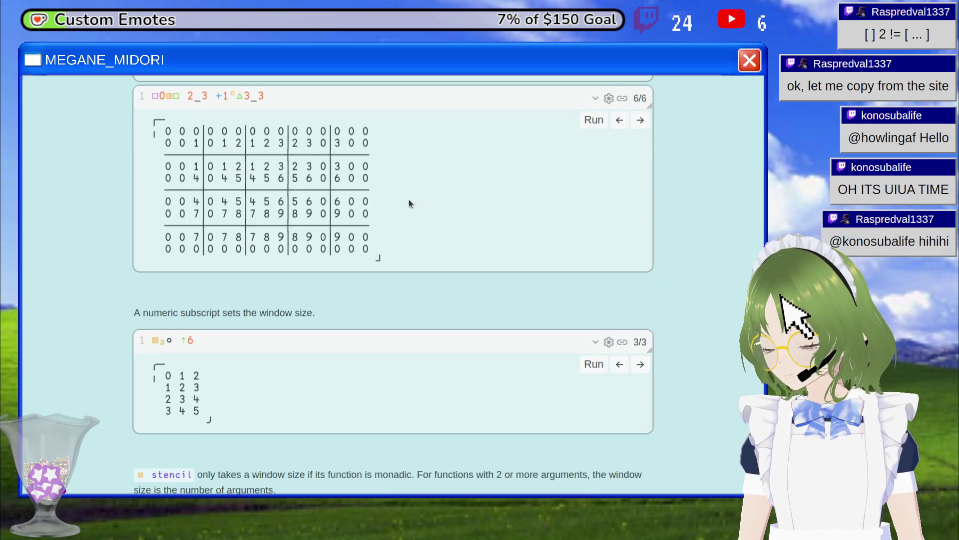
Select the subscript 3 in the docs' ⧈₃∘ ⇡6 example, then return to the editor.
{"action": "double_click", "coordinate": [162, 340]}
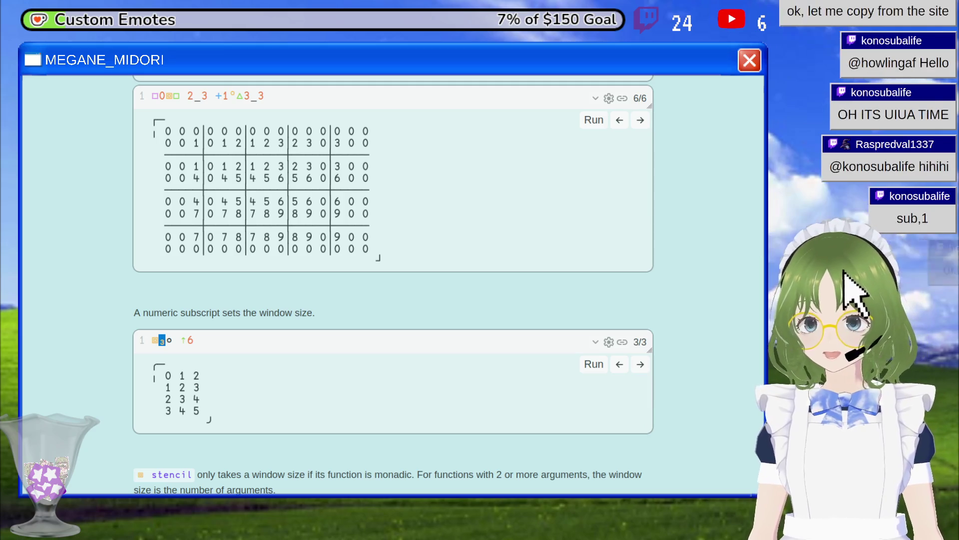
{"action": "key", "text": "ctrl+Tab"}
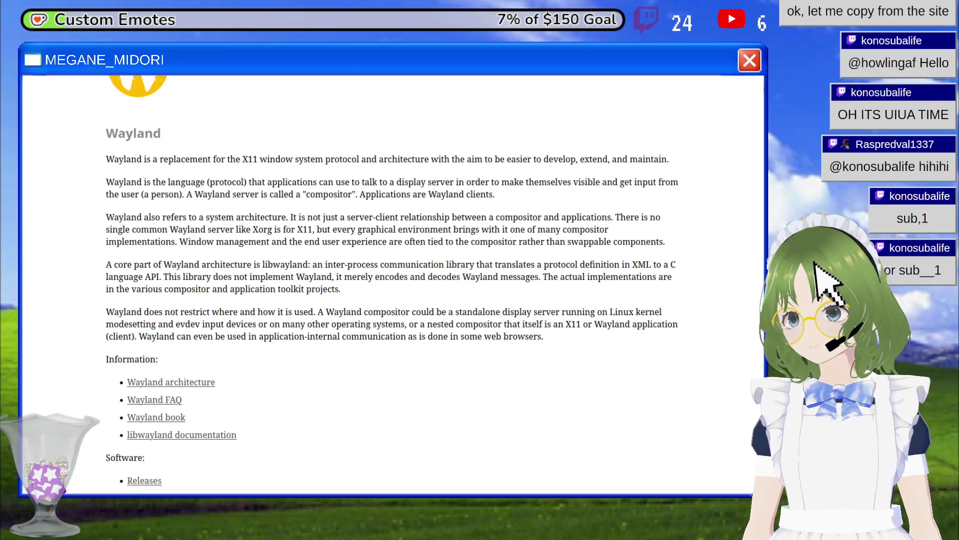
{"action": "key", "text": "ctrl+shift+Tab"}
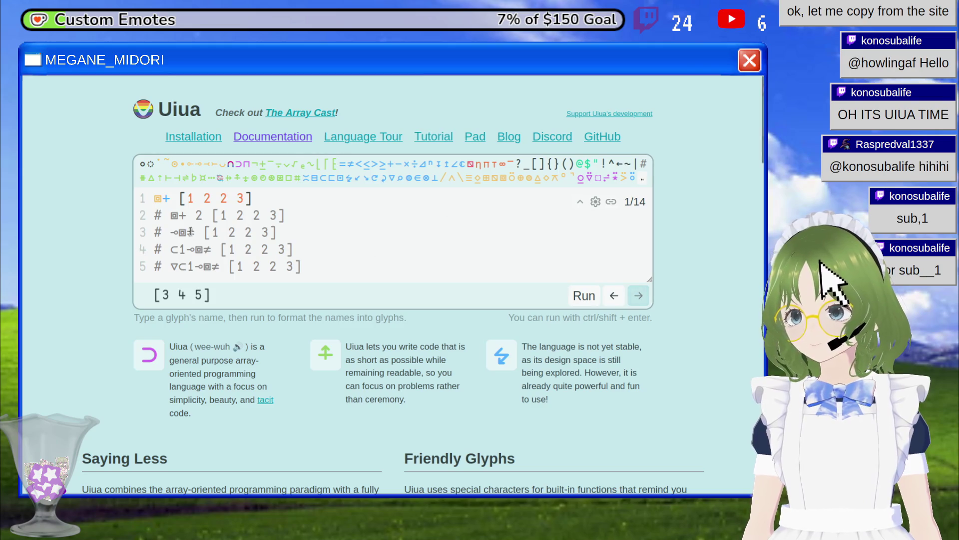
Make line 1 read ⧈₃+ [1 2 2 3] and run it, hitting the monadic-function error.
{"action": "left_click", "coordinate": [169, 195]}
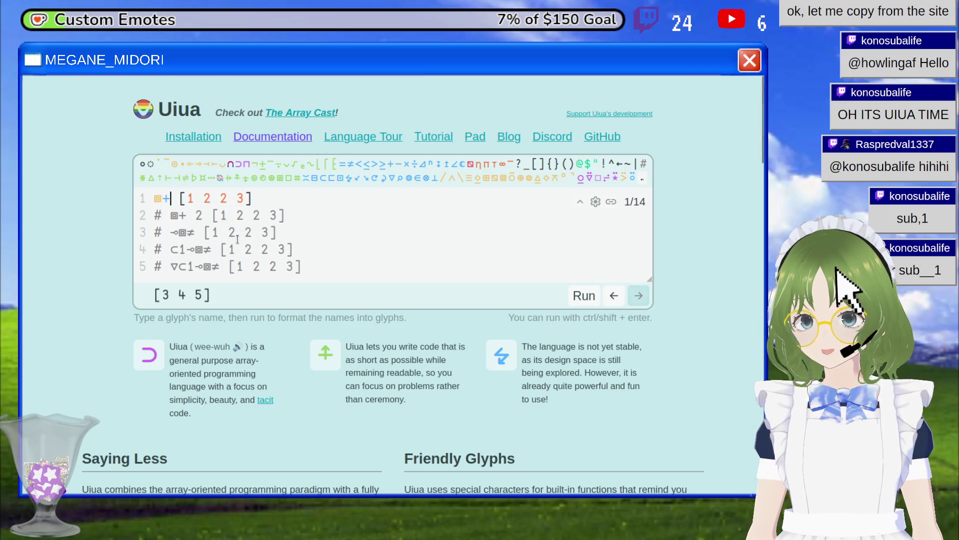
{"action": "type", "text": "sub,3"}
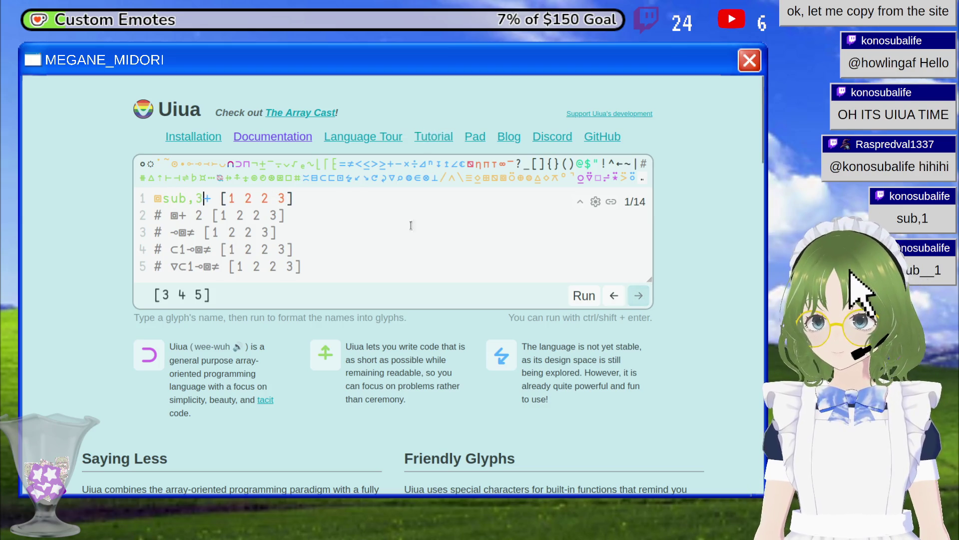
{"action": "left_click", "coordinate": [582, 297]}
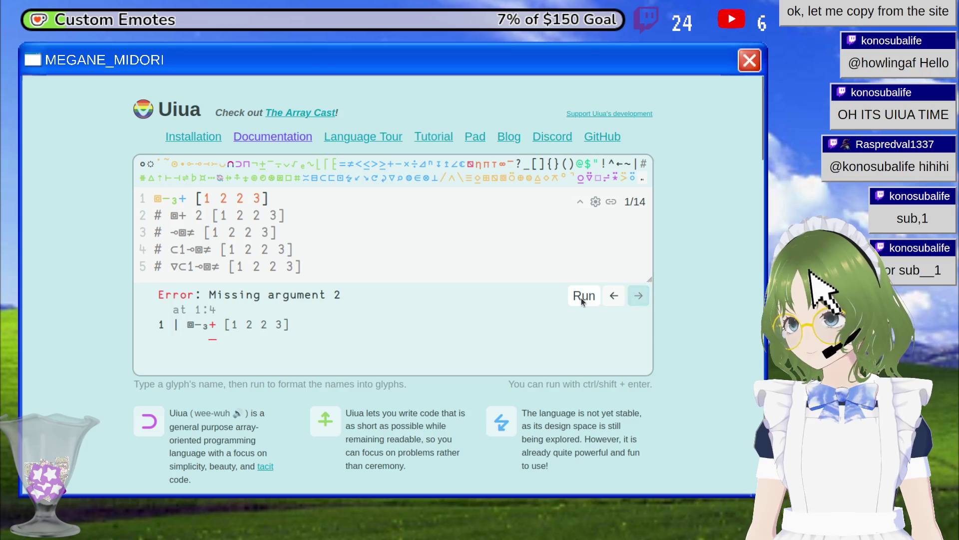
{"action": "left_click", "coordinate": [170, 201]}
{"action": "key", "text": "BackSpace"}
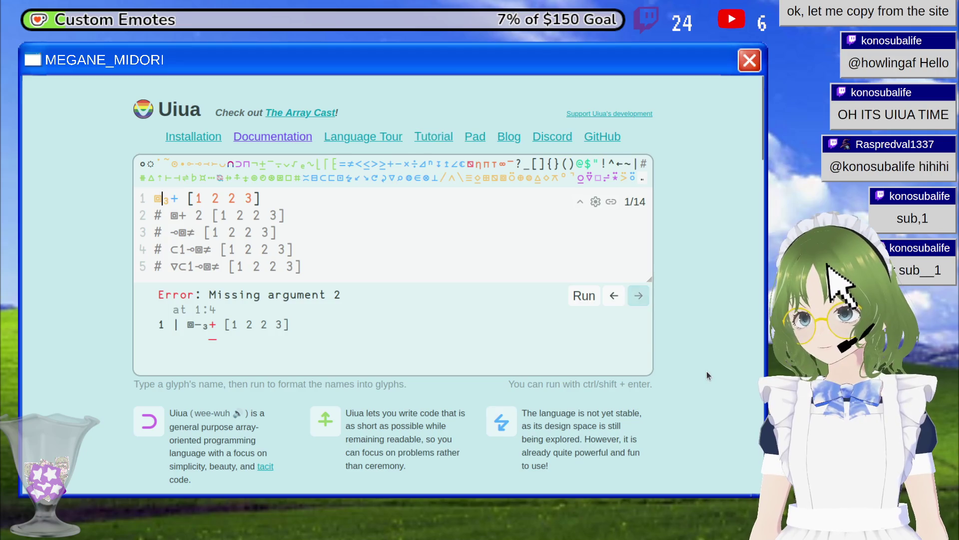
{"action": "left_click", "coordinate": [574, 296]}
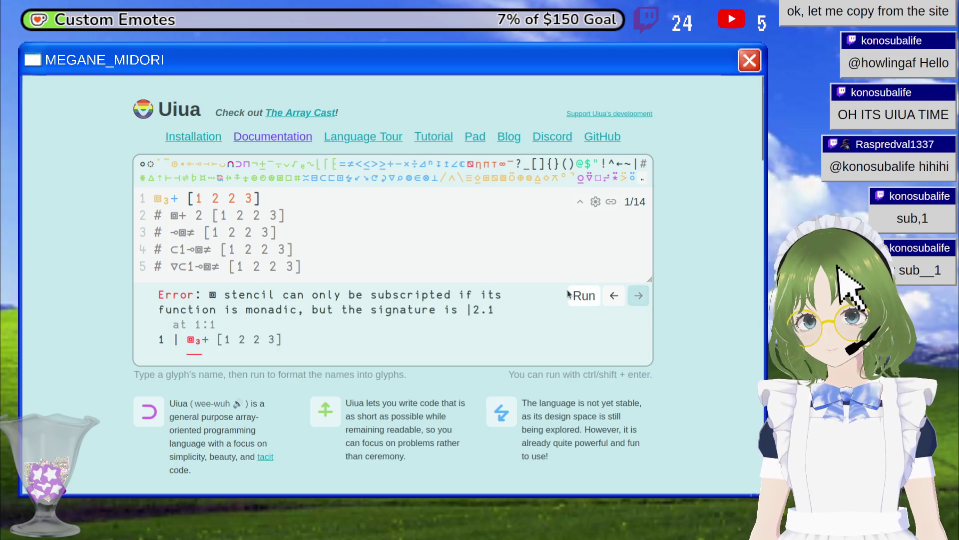
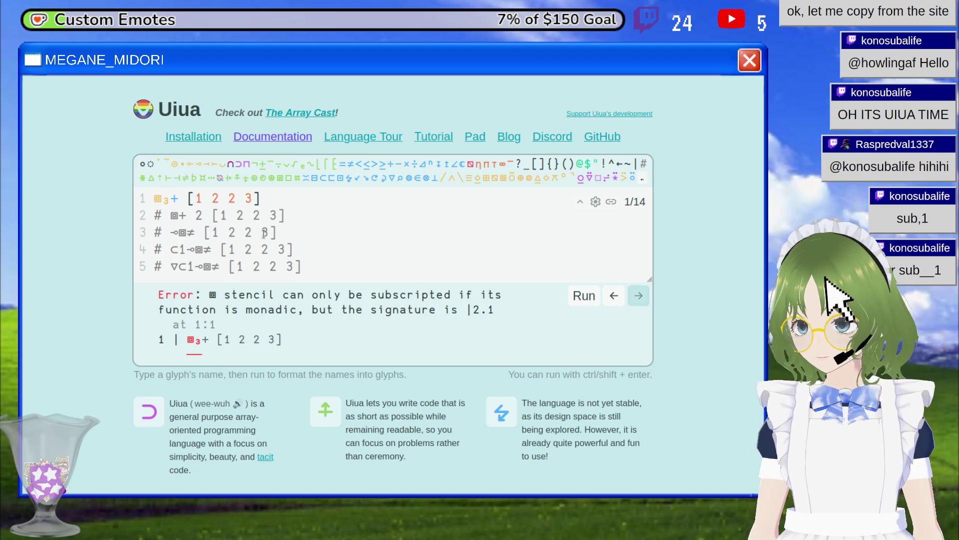
Replace + with ≠ and drop the subscript 3 on line 1's stencil, running it for [1 0 1].
{"action": "key", "text": "BackSpace"}
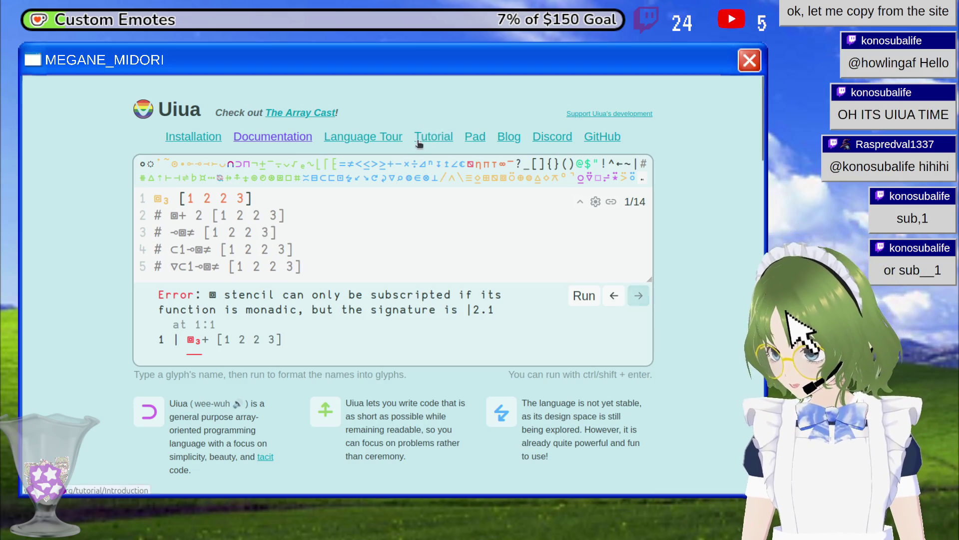
{"action": "left_click", "coordinate": [350, 164]}
{"action": "left_click", "coordinate": [584, 296]}
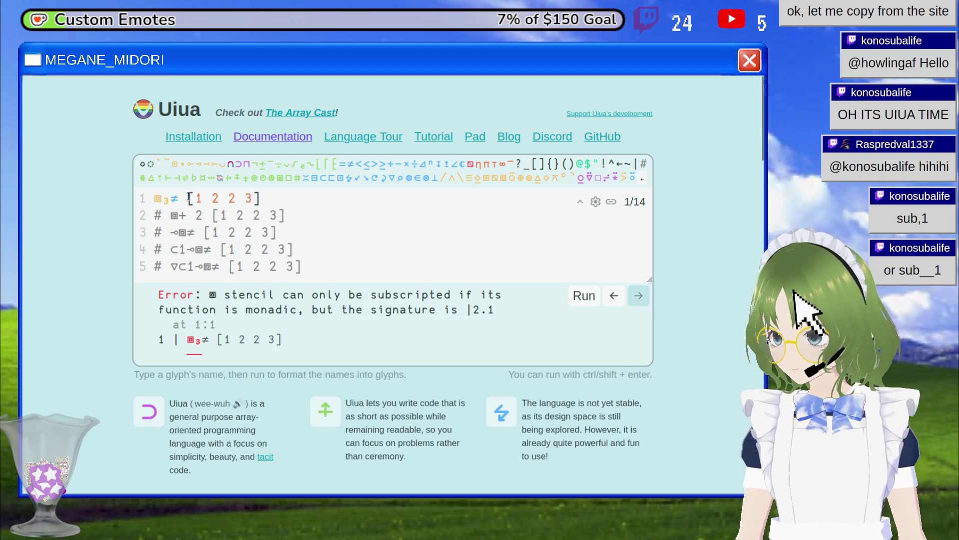
{"action": "key", "text": "BackSpace"}
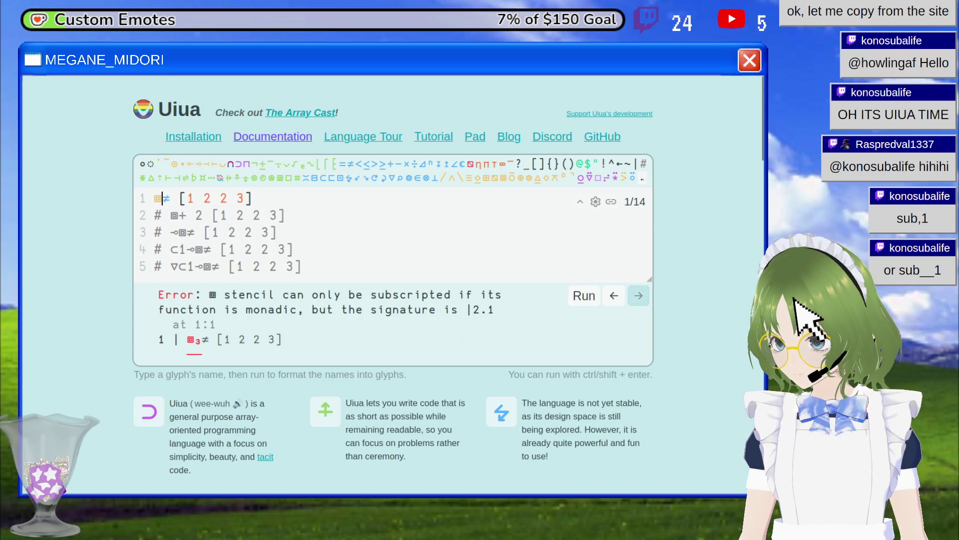
{"action": "left_click", "coordinate": [585, 295]}
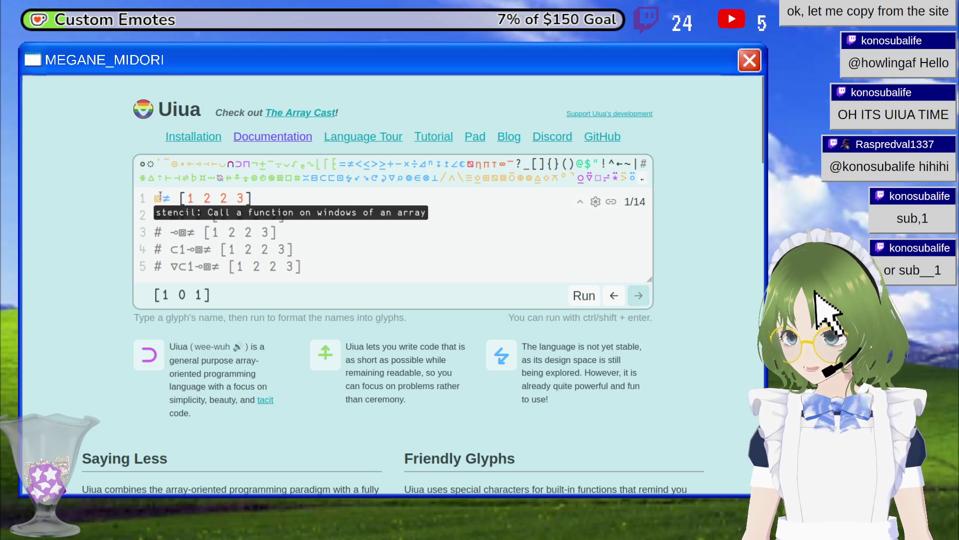
Highlight line 1's stencil glyphs, its [1 2 2 3] array and the [1 0 1] output.
{"action": "mouse_move", "coordinate": [155, 199]}
{"action": "left_mouse_down"}
{"action": "mouse_move", "coordinate": [216, 199]}
{"action": "mouse_move", "coordinate": [174, 197]}
{"action": "left_mouse_up"}
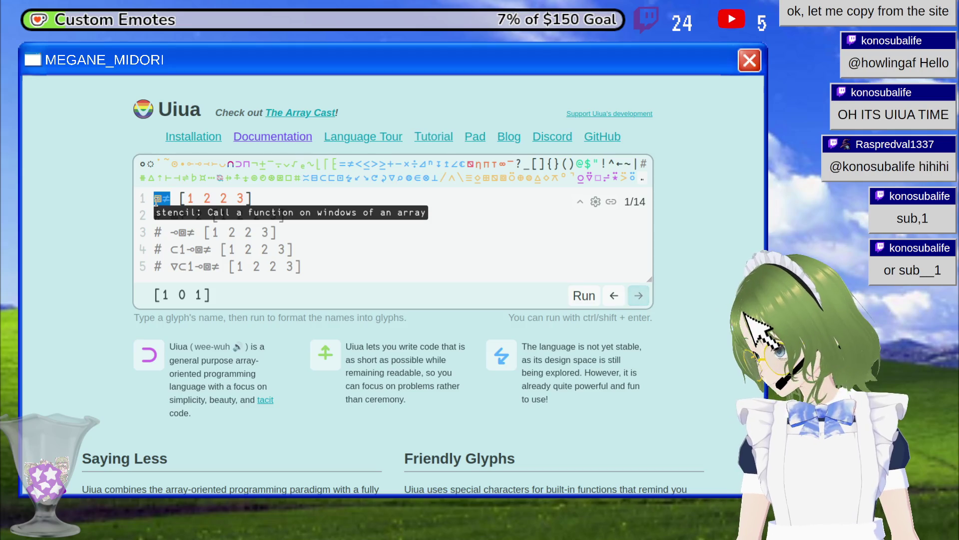
{"action": "left_click", "coordinate": [158, 199]}
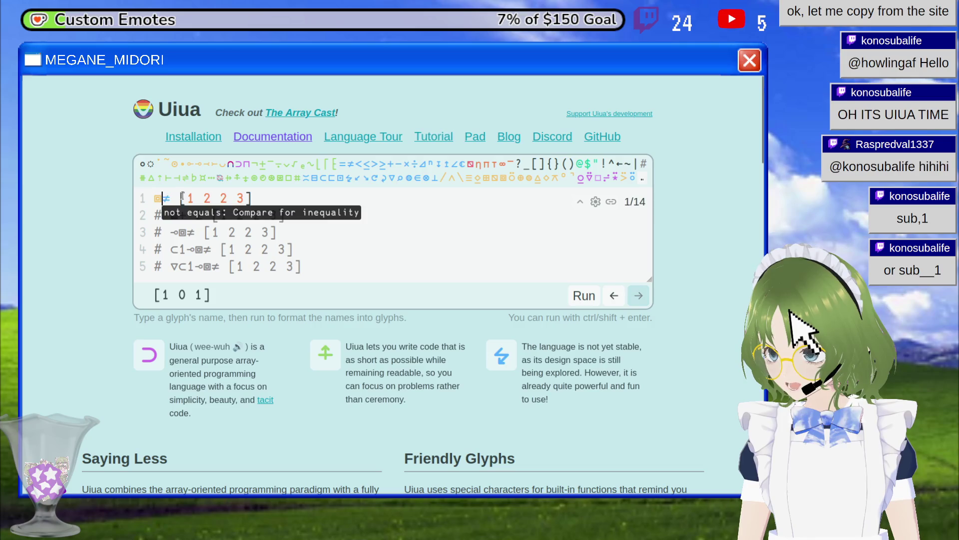
{"action": "mouse_move", "coordinate": [187, 199]}
{"action": "left_mouse_down"}
{"action": "mouse_move", "coordinate": [236, 199]}
{"action": "mouse_move", "coordinate": [212, 198]}
{"action": "left_mouse_up"}
{"action": "key", "text": "Right"}
{"action": "key", "text": "Left"}
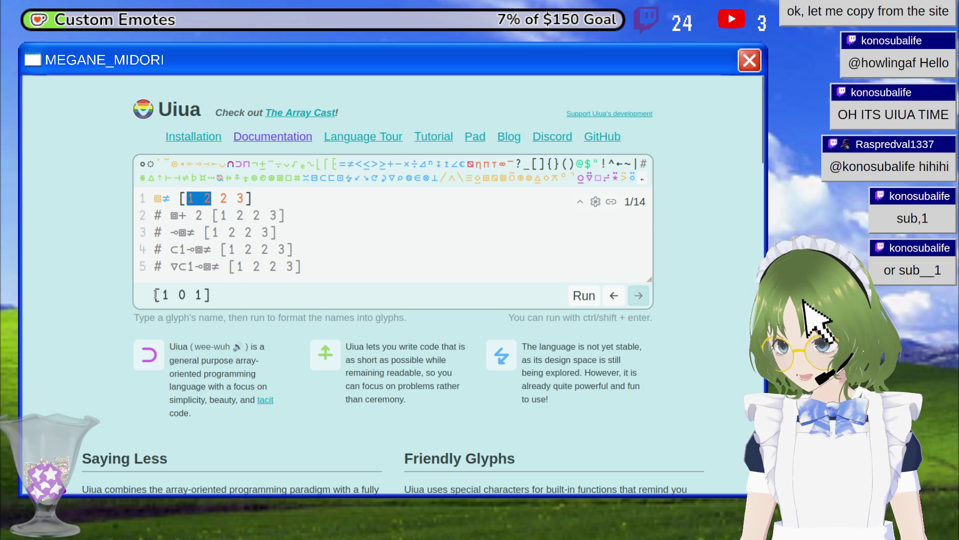
{"action": "left_click_drag", "start_coordinate": [155, 295], "coordinate": [239, 299]}
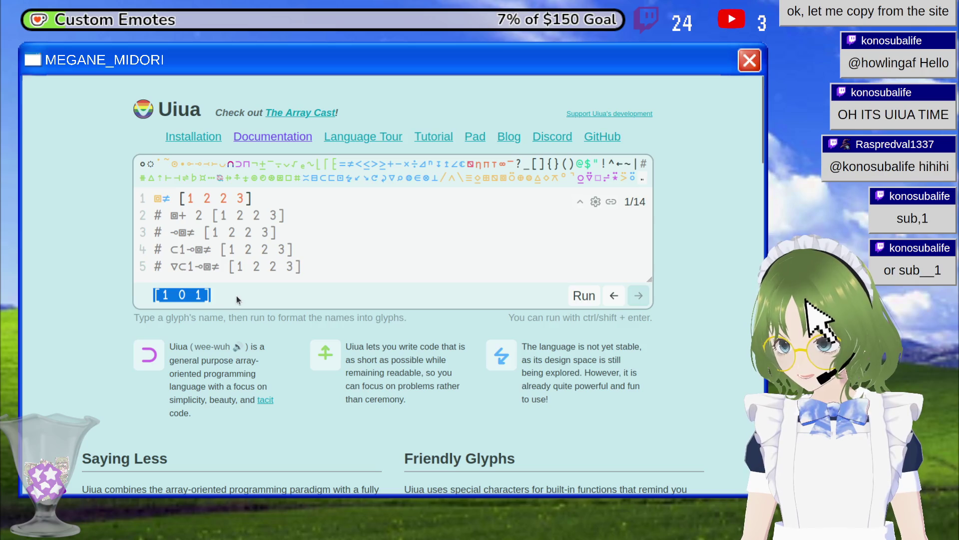
Remove the comment mark from line 2's stencil + 2 example.
{"action": "left_click", "coordinate": [169, 215]}
{"action": "key", "text": "BackSpace"}
{"action": "key", "text": "BackSpace"}
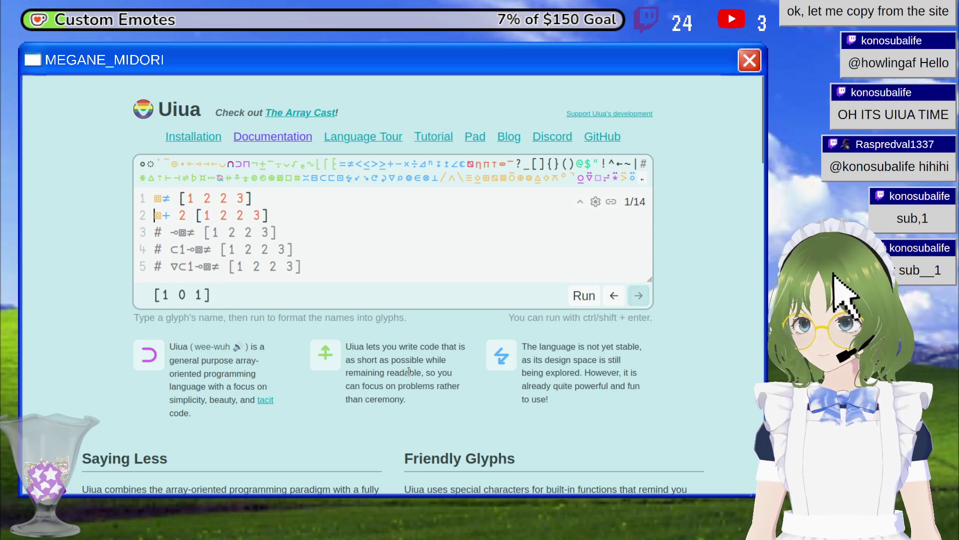
{"action": "key", "text": "Right"}
{"action": "key", "text": "Right"}
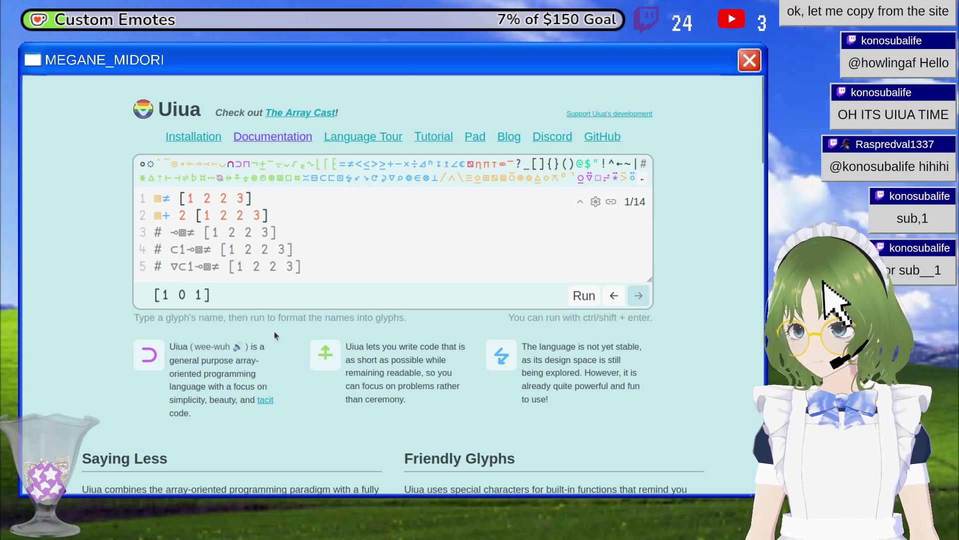
Delete the stencil + 2 line and uncomment the by-stencil not-equals line beneath it.
{"action": "triple_click", "coordinate": [232, 214]}
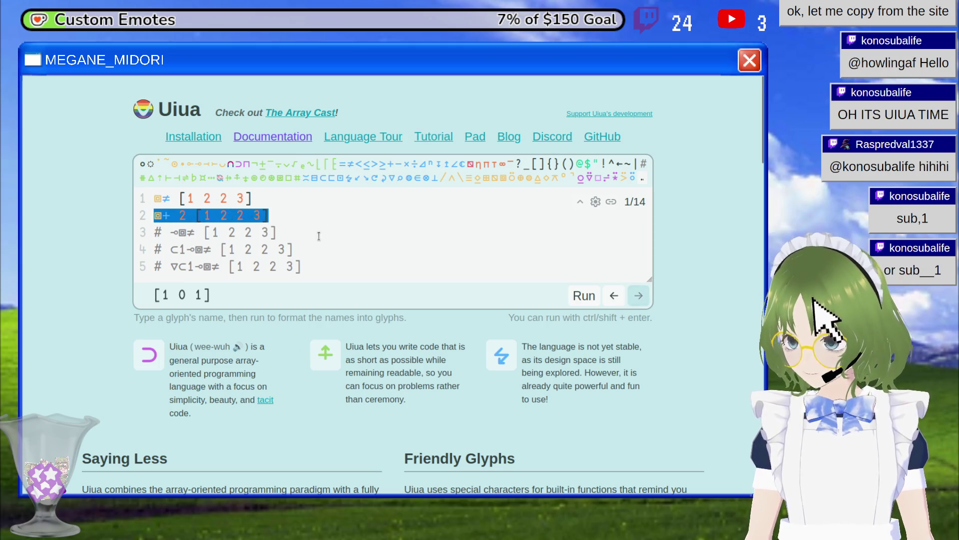
{"action": "key", "text": "BackSpace"}
{"action": "key", "text": "BackSpace"}
{"action": "key", "text": "Down"}
{"action": "key", "text": "Home"}
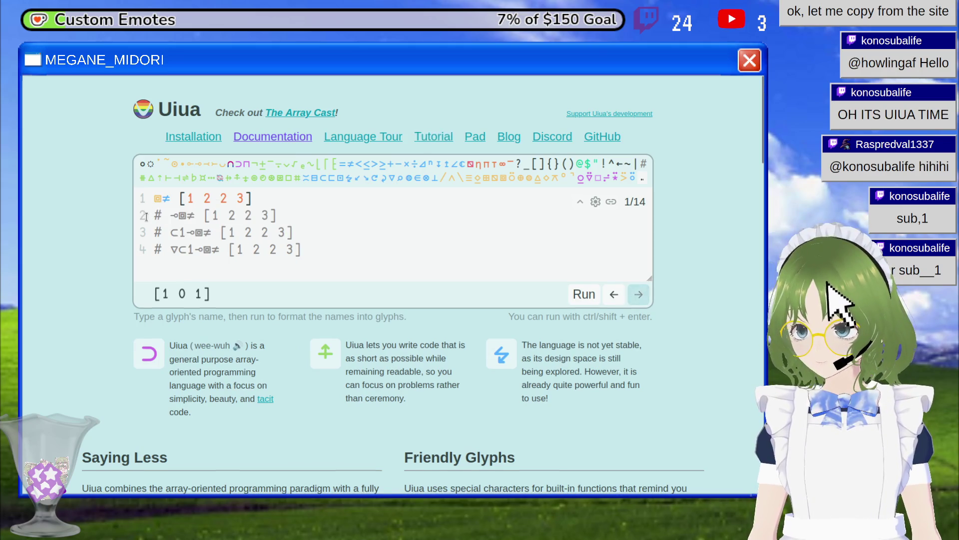
{"action": "key", "text": "Delete"}
{"action": "key", "text": "Delete"}
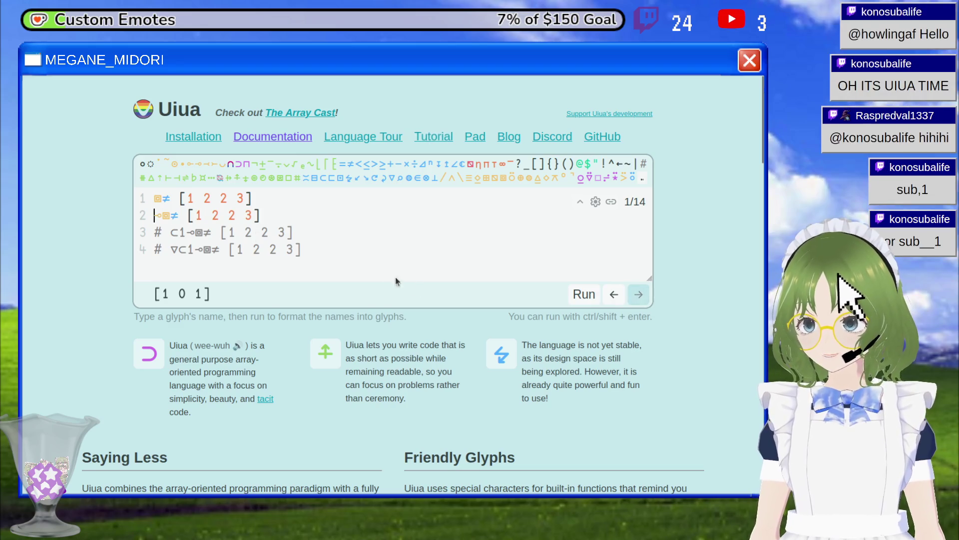
Remove a stray ° glyph and bring up the documentation for the by (⊸) glyph.
{"action": "left_click", "coordinate": [158, 216]}
{"action": "type", "text": "°"}
{"action": "key", "text": "BackSpace"}
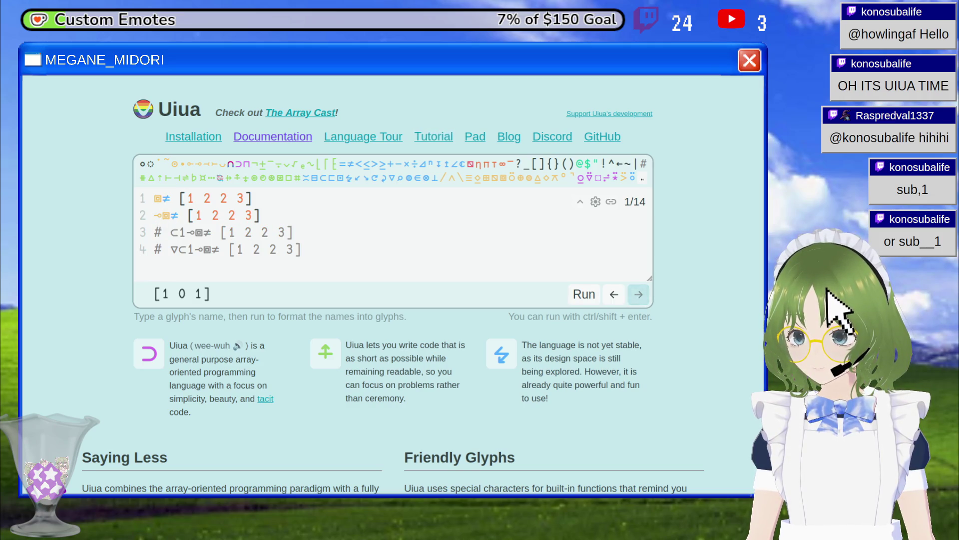
{"action": "left_click", "coordinate": [159, 217]}
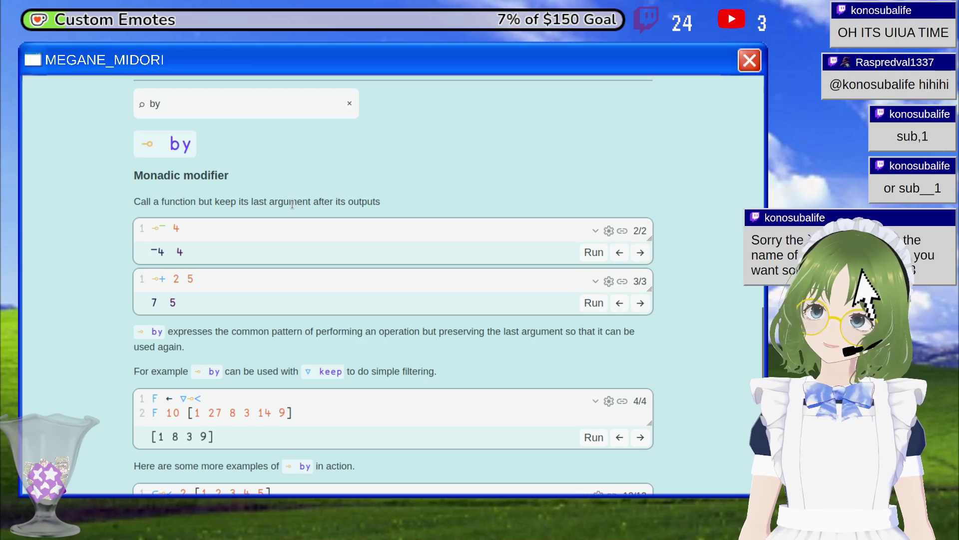
Highlight the 4 and 5 in the by documentation examples, then return to the homepage editor.
{"action": "double_click", "coordinate": [174, 228]}
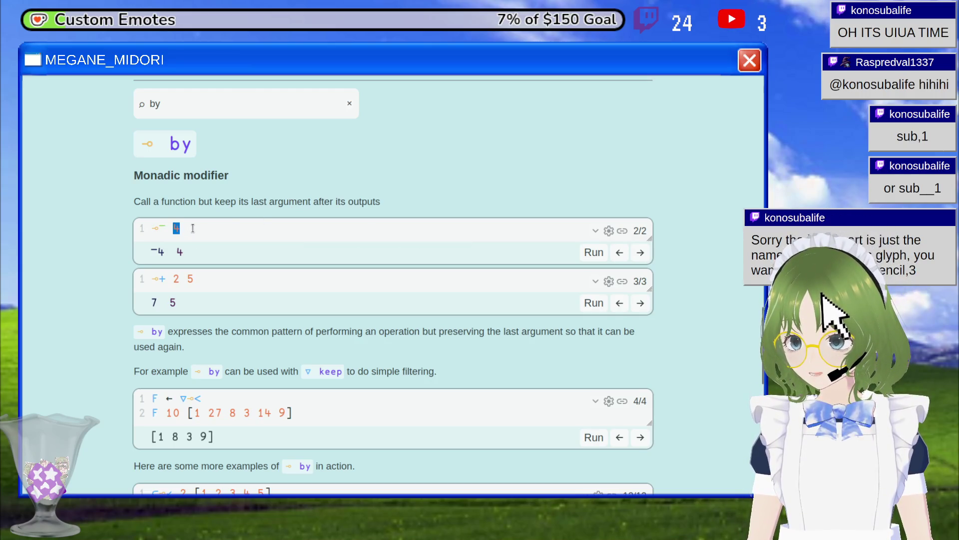
{"action": "double_click", "coordinate": [188, 278]}
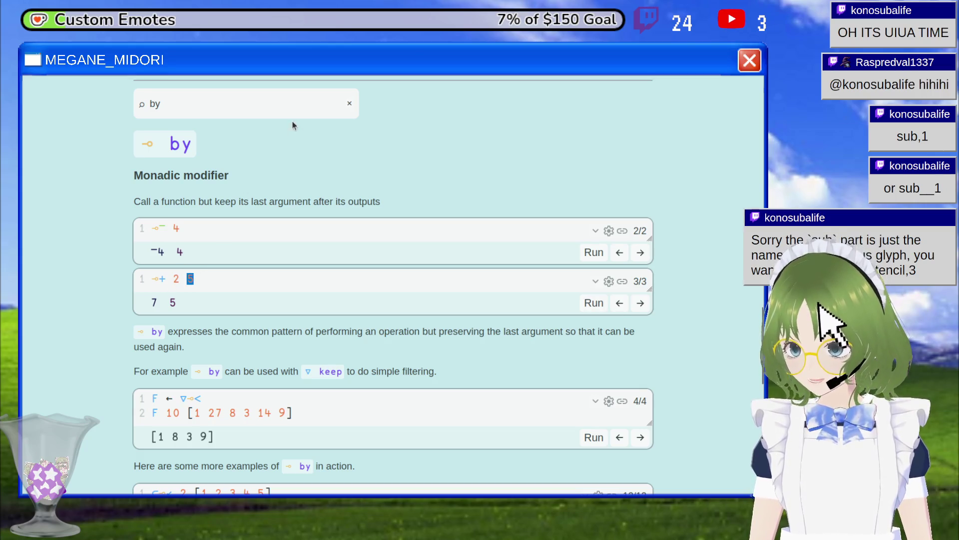
{"action": "left_click", "coordinate": [349, 104]}
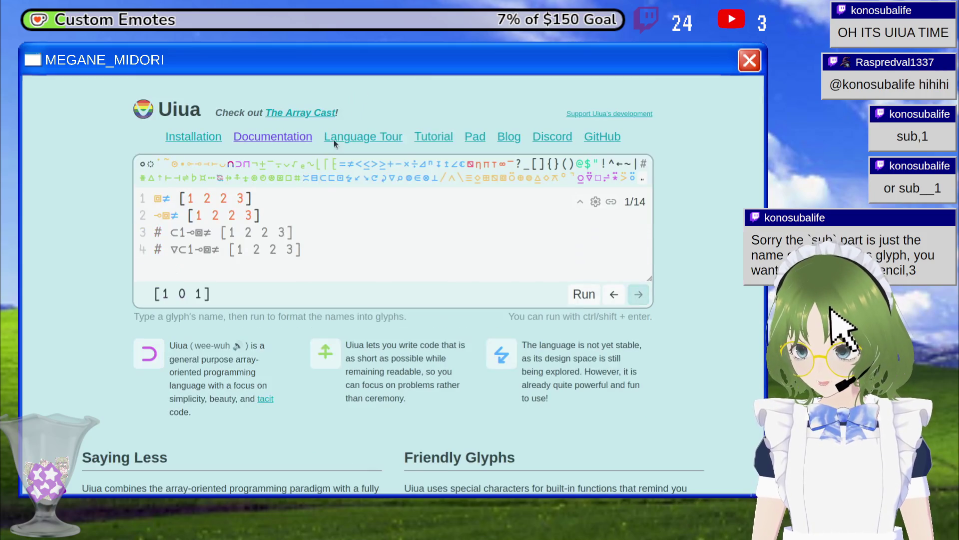
Run the code and highlight line 2's [1 2 2 3] array and its [1 0 1] output.
{"action": "left_click", "coordinate": [593, 294]}
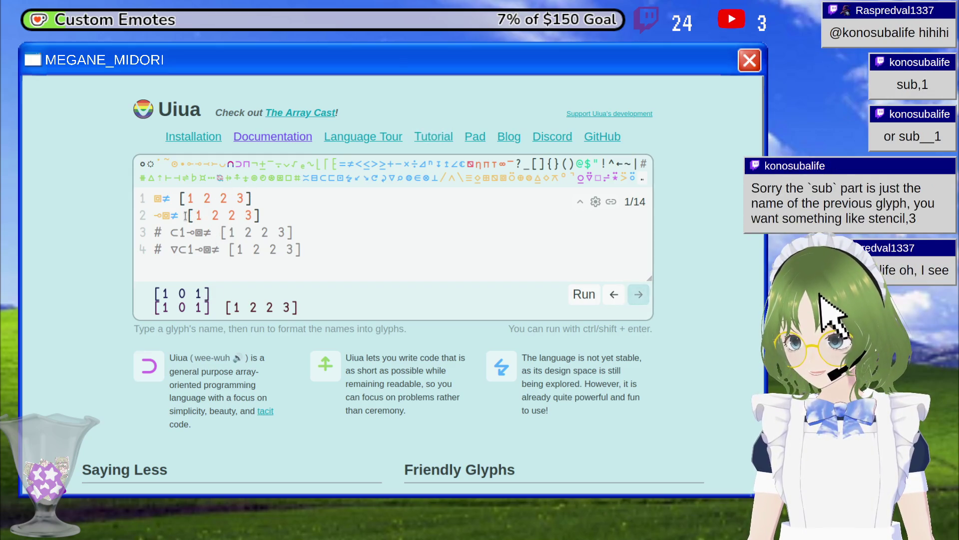
{"action": "left_click_drag", "start_coordinate": [186, 216], "coordinate": [263, 216]}
{"action": "left_click", "coordinate": [164, 303]}
{"action": "triple_click", "coordinate": [163, 303]}
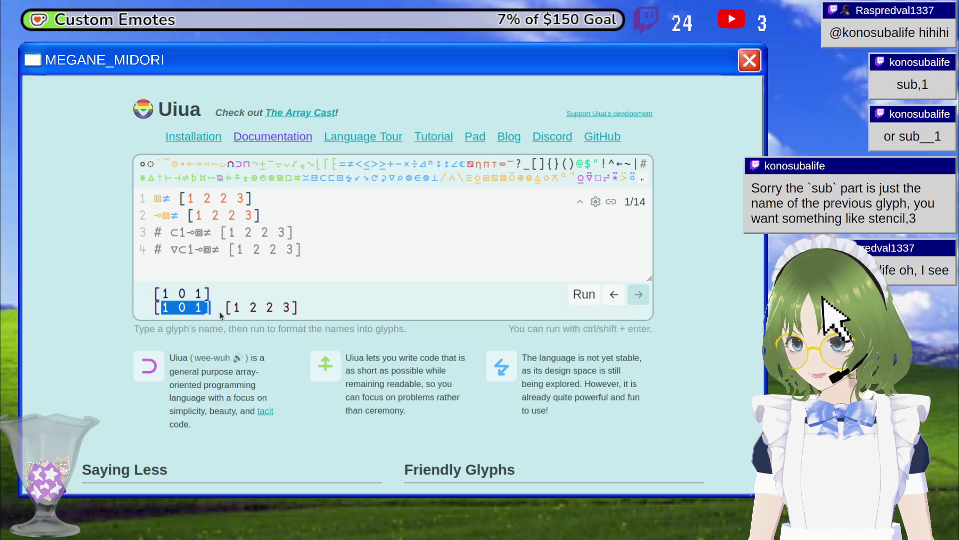
{"action": "triple_click", "coordinate": [293, 312]}
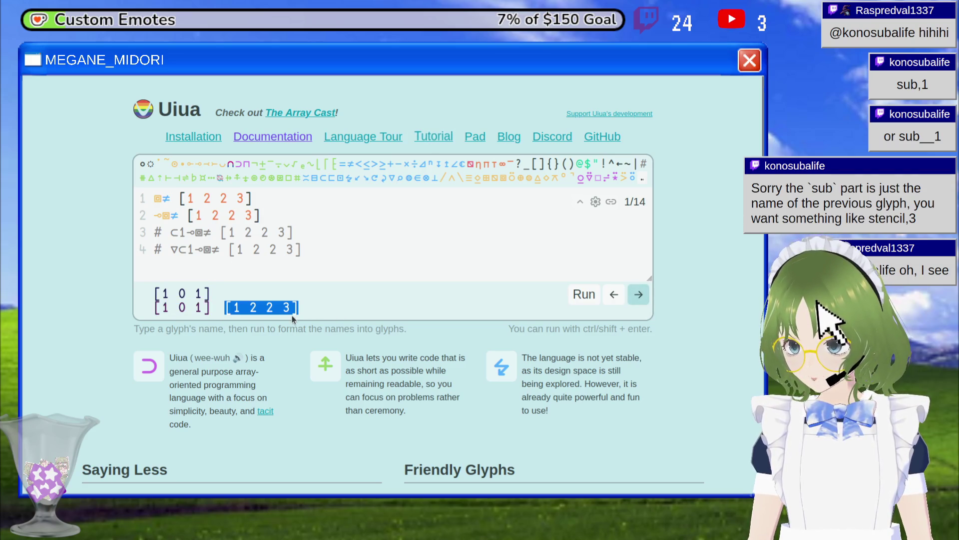
Uncomment line 3 and run it, showing the [1 1 0 1] output row.
{"action": "left_click", "coordinate": [162, 232]}
{"action": "key", "text": "BackSpace"}
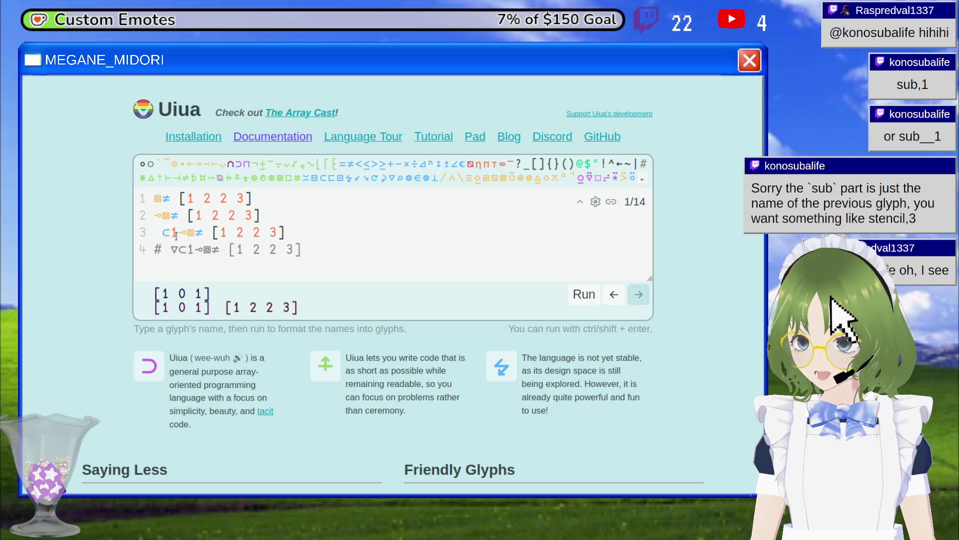
{"action": "key", "text": "ctrl+Return"}
{"action": "double_click", "coordinate": [165, 321]}
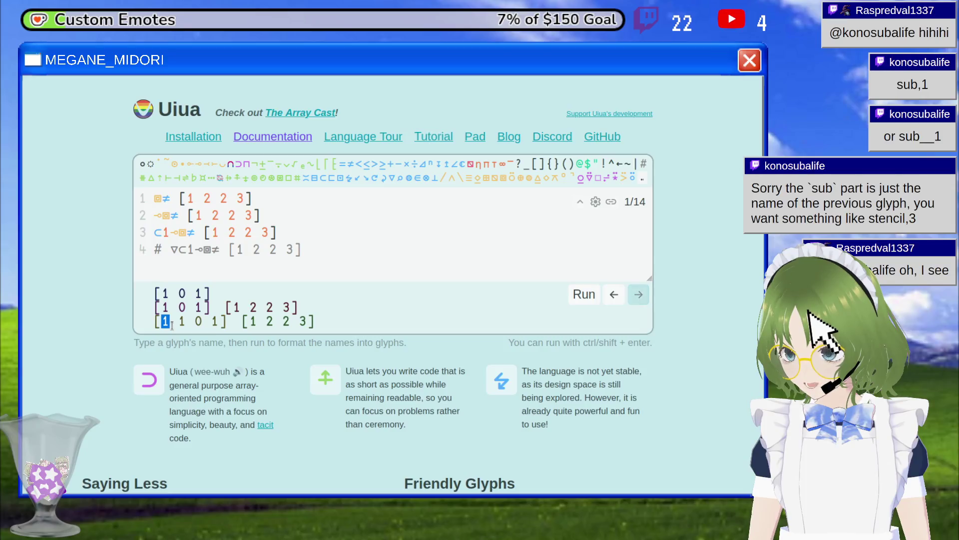
{"action": "mouse_move", "coordinate": [174, 325]}
{"action": "left_mouse_down"}
{"action": "mouse_move", "coordinate": [232, 330]}
{"action": "mouse_move", "coordinate": [149, 307]}
{"action": "mouse_move", "coordinate": [156, 327]}
{"action": "left_mouse_up"}
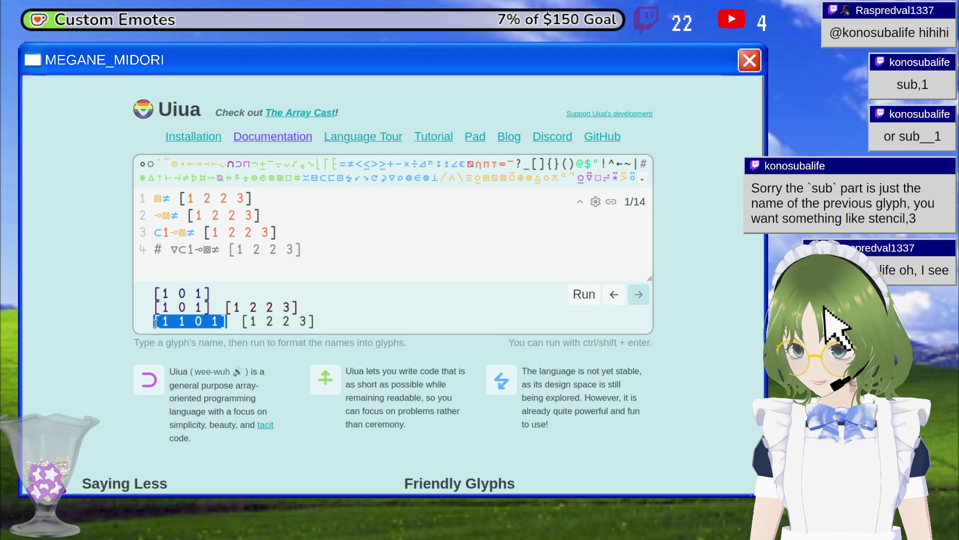
{"action": "left_click", "coordinate": [163, 320]}
Uncomment line 4's keep-based dedup and run all lines, ending with [1 2 3].
{"action": "left_click", "coordinate": [155, 251]}
{"action": "key", "text": "Delete"}
{"action": "key", "text": "Delete"}
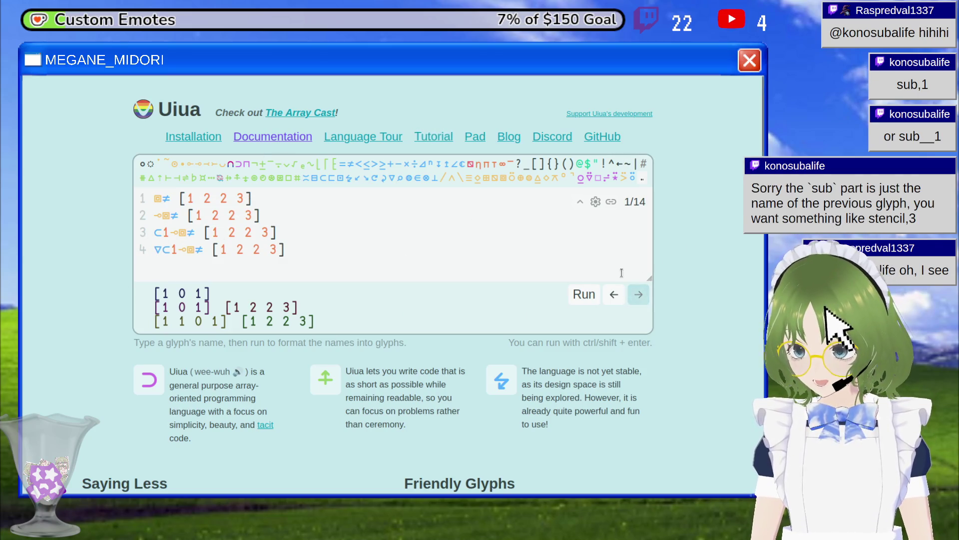
{"action": "left_click", "coordinate": [584, 294]}
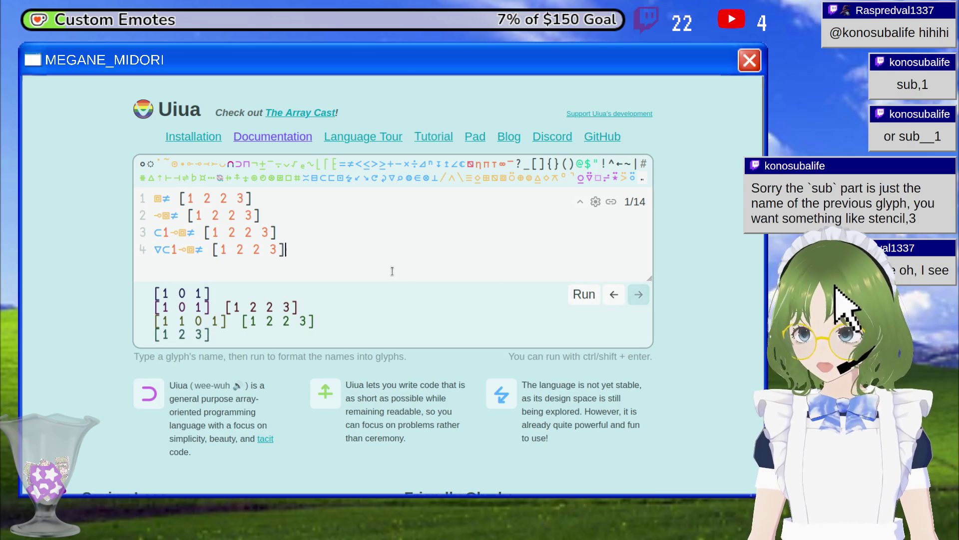